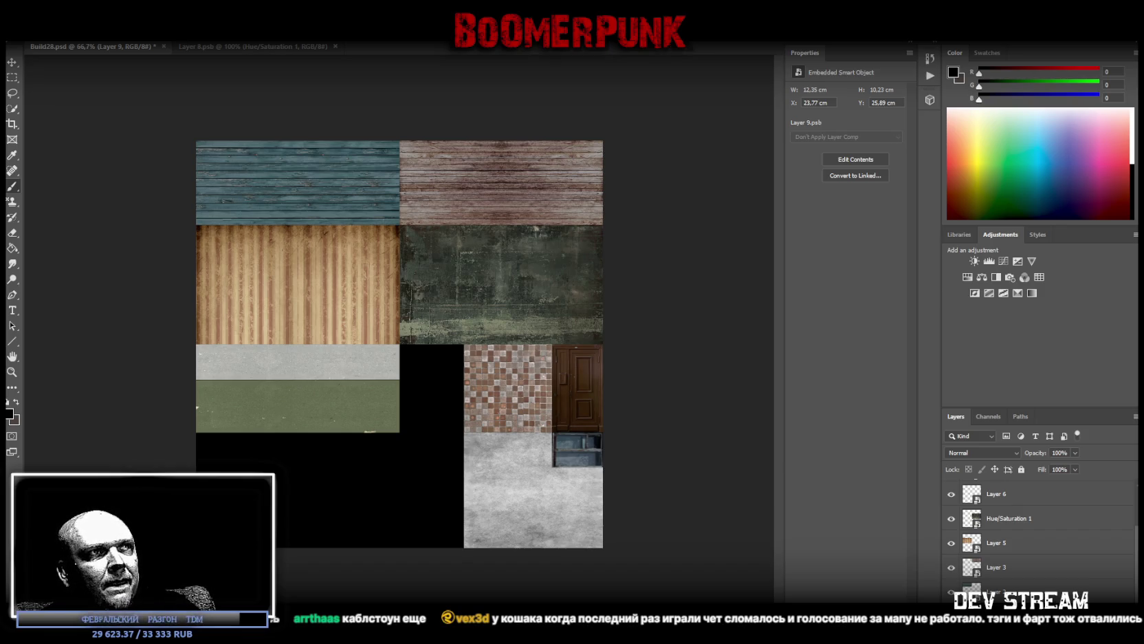
# - Save the Build28 texture atlas document
pyautogui.hotkey('ctrl', 's')
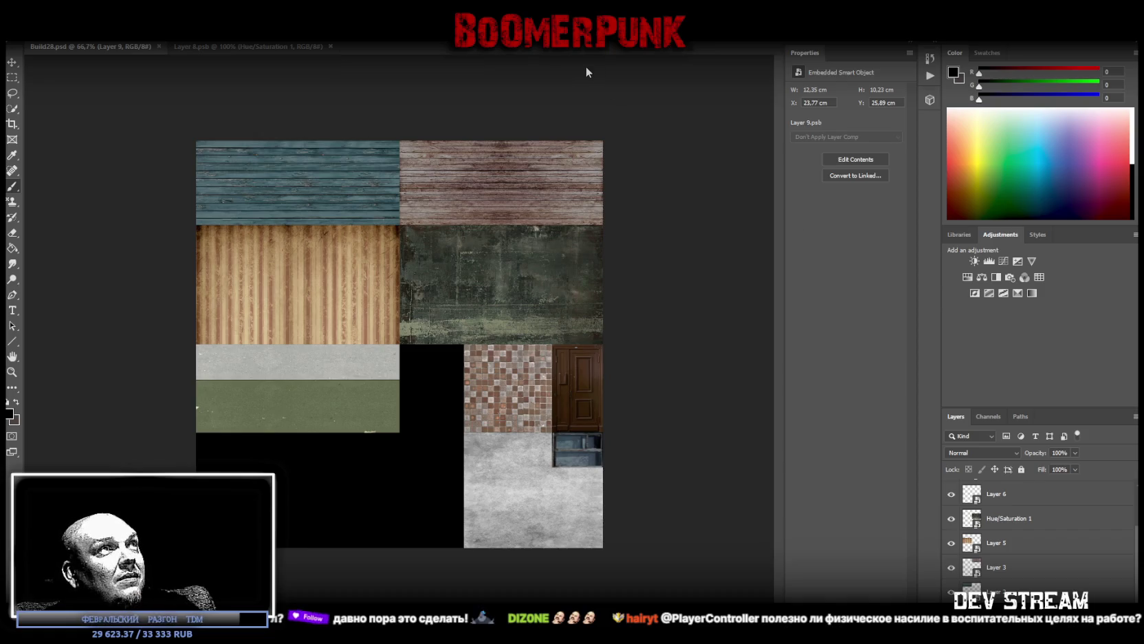
# - Paste the beige tile texture into the atlas as a new layer
pyautogui.hotkey('ctrl', 'v')
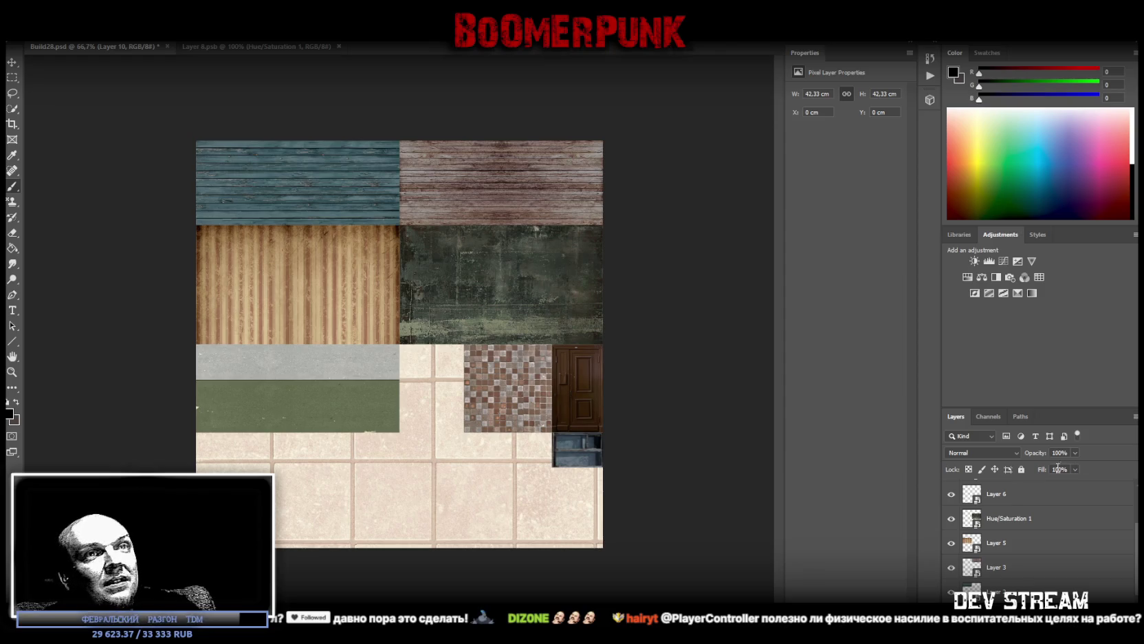
# - Convert the beige tile layer to a smart object, shrink it and move it up-left
pyautogui.rightClick(980, 481)
pyautogui.click(1043, 281)
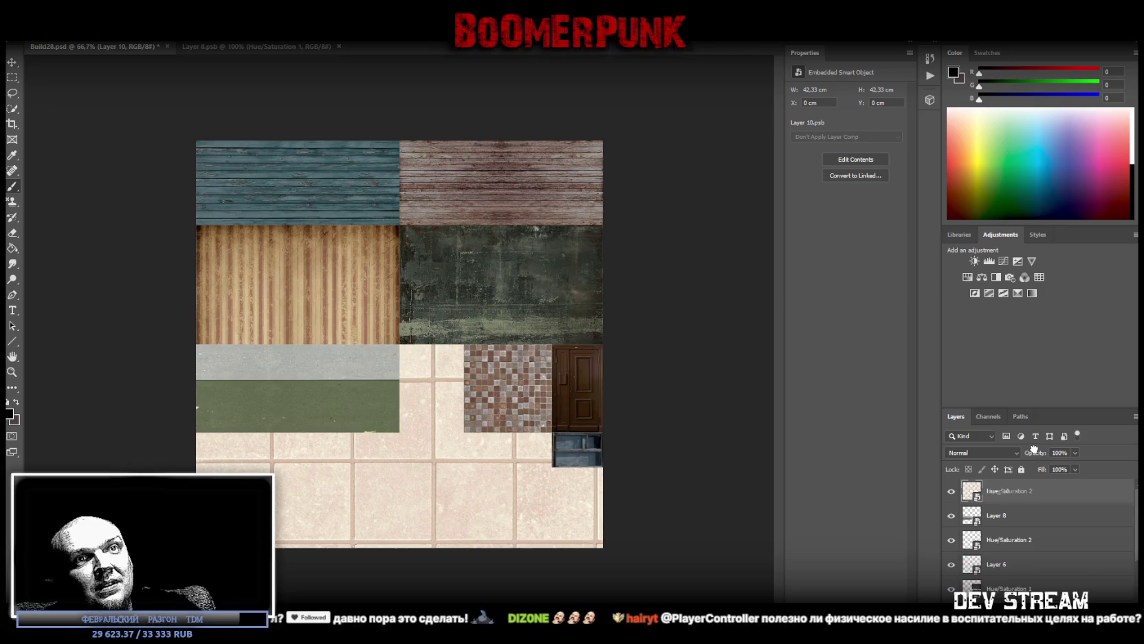
pyautogui.hotkey('ctrl', 't')
pyautogui.moveTo(435, 141); pyautogui.dragTo(435, 365)
pyautogui.moveTo(429, 405)
pyautogui.mouseDown()
pyautogui.moveTo(388, 281)
pyautogui.moveTo(379, 295)
pyautogui.mouseUp()
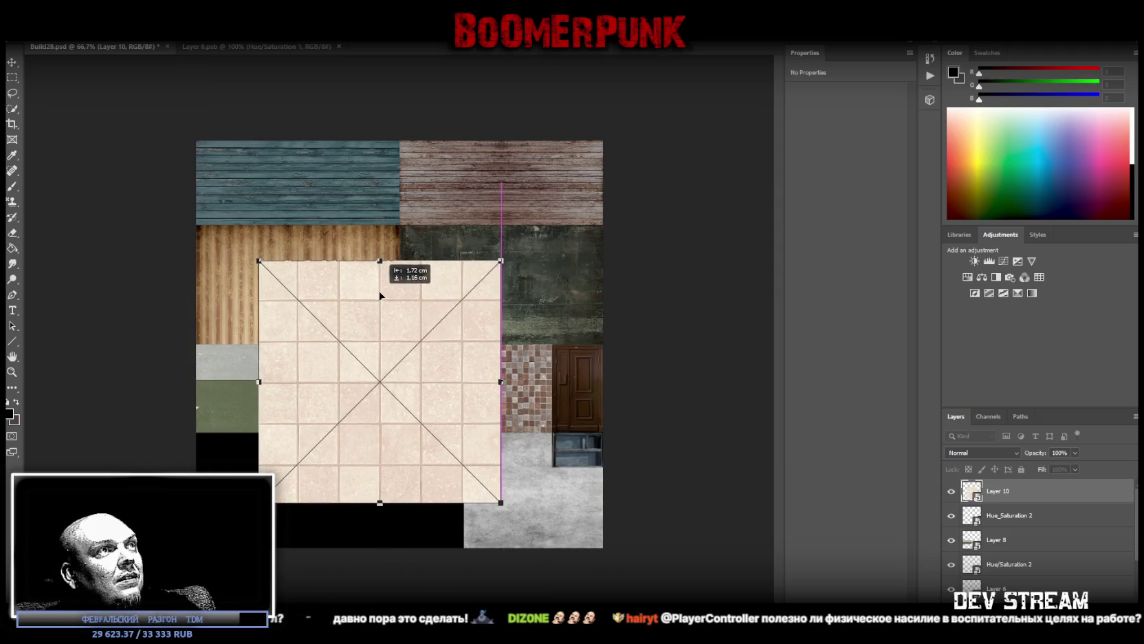
pyautogui.press('m')
# - Outline a horizontal rectangular band across the tile square
pyautogui.moveTo(196, 206)
pyautogui.mouseDown()
pyautogui.moveTo(525, 343)
pyautogui.moveTo(539, 382)
pyautogui.mouseUp()
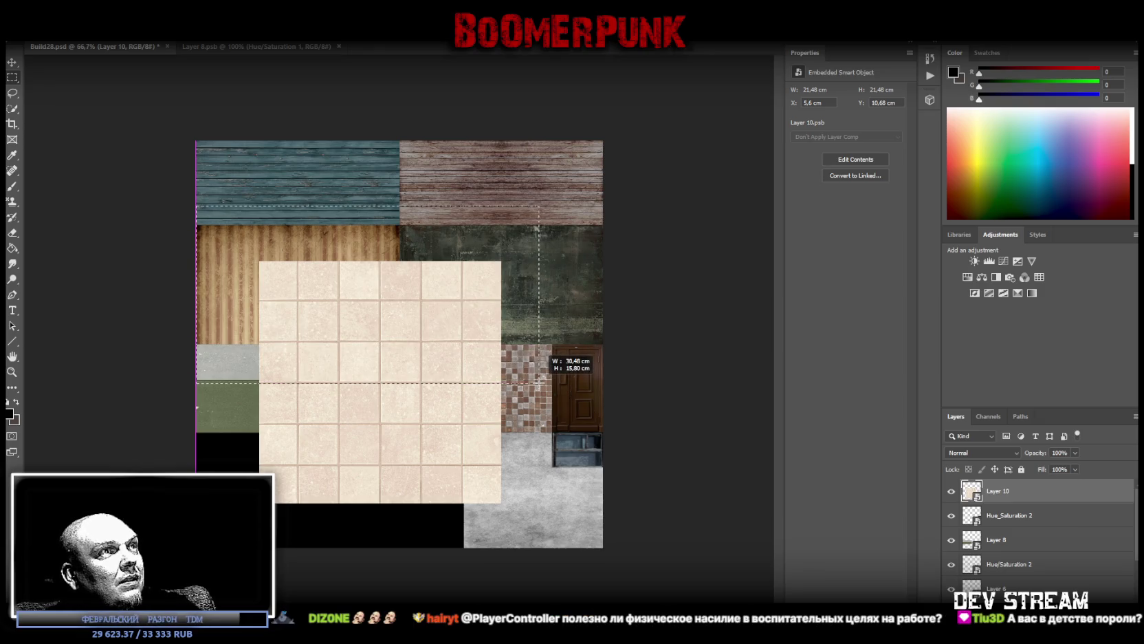
pyautogui.moveTo(539, 382); pyautogui.dragTo(542, 424)
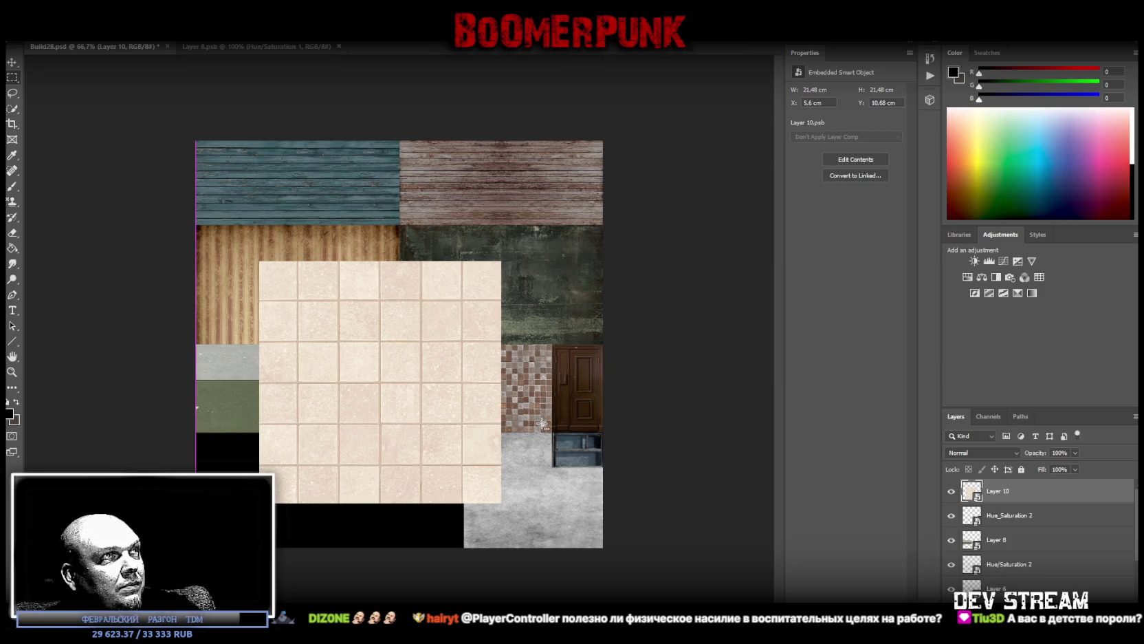
pyautogui.moveTo(170, 165)
pyautogui.keyDown('shift'); pyautogui.mouseDown()
pyautogui.moveTo(595, 291)
pyautogui.moveTo(583, 299)
pyautogui.mouseUp(); pyautogui.keyUp('shift')
pyautogui.rightClick(440, 335)
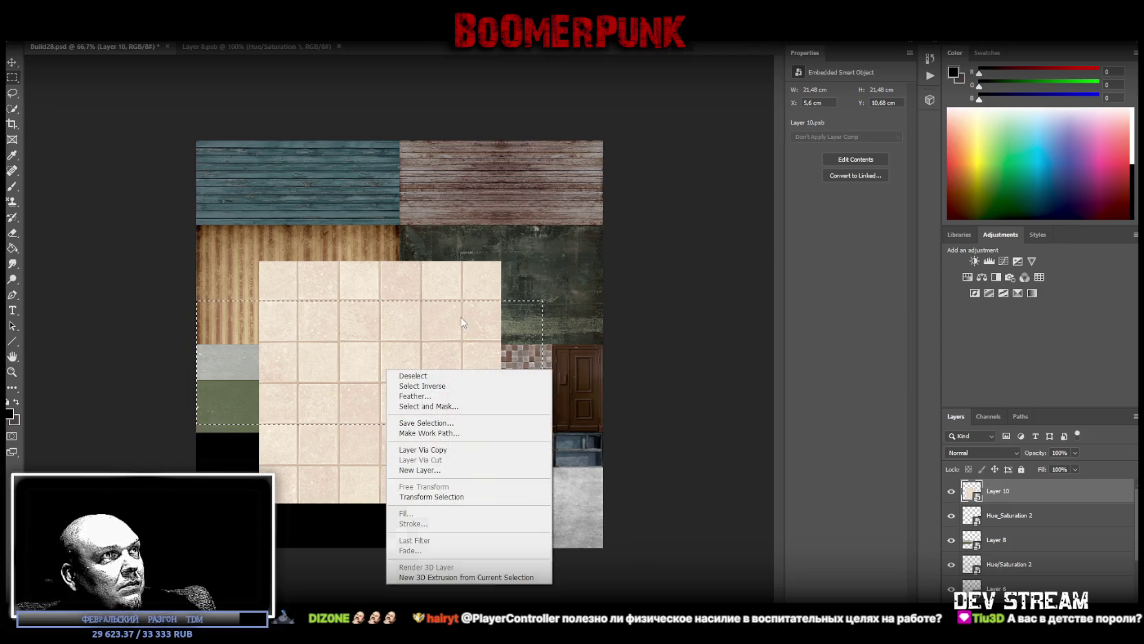
# - Copy the tile band to its own layer and delete the original full tile layer
pyautogui.click(440, 450)
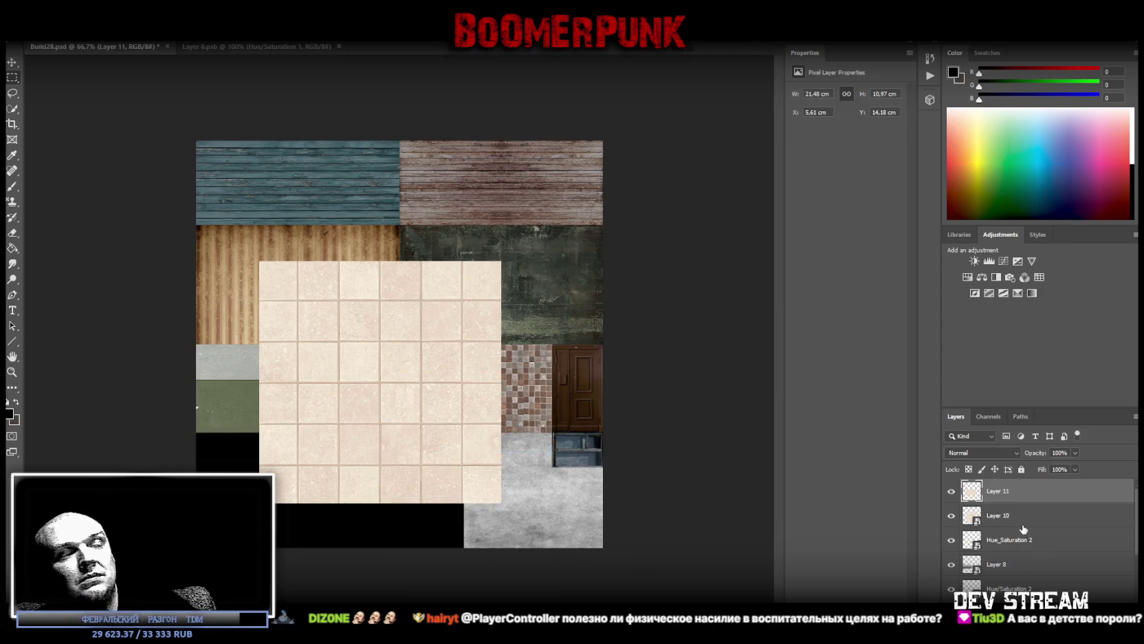
pyautogui.click(998, 515)
pyautogui.press('Delete')
# - Darken the tile strip with a Brightness/Contrast adjustment at brightness -85, merged into it
pyautogui.click(975, 261)
pyautogui.moveTo(847, 123)
pyautogui.mouseDown()
pyautogui.moveTo(884, 123)
pyautogui.moveTo(776, 125)
pyautogui.moveTo(816, 124)
pyautogui.mouseUp()
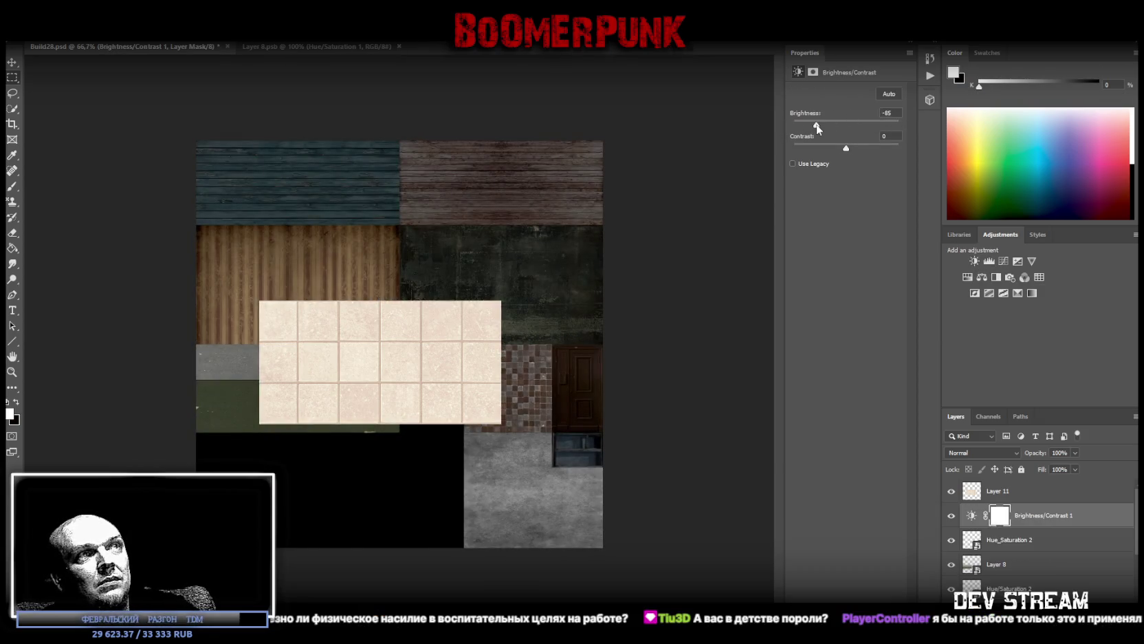
pyautogui.moveTo(1035, 515); pyautogui.dragTo(1040, 486)
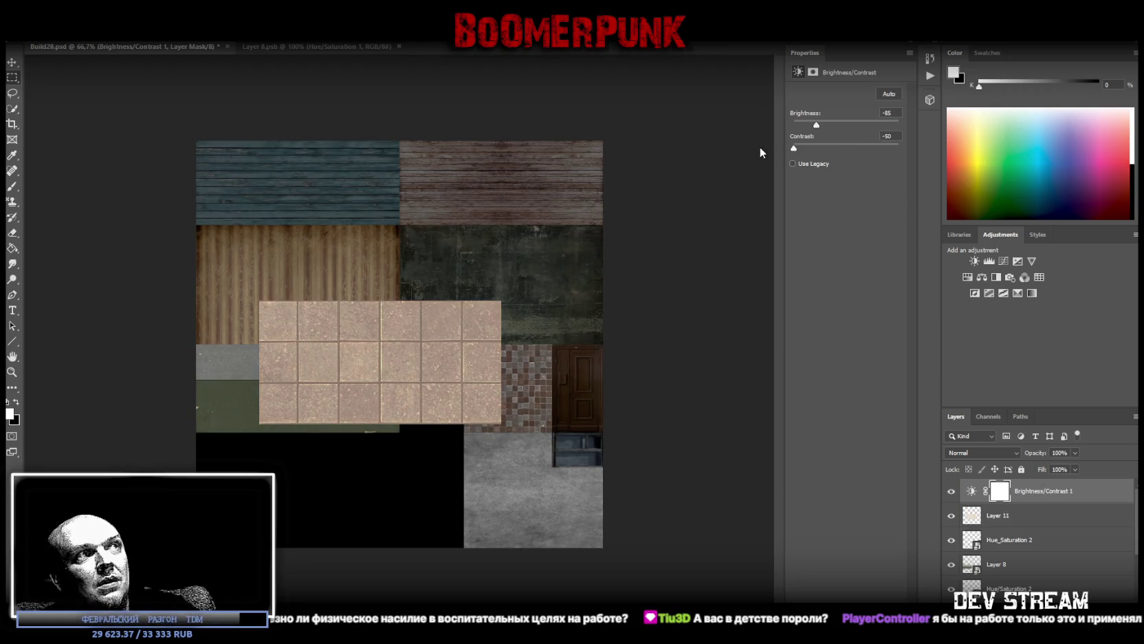
pyautogui.rightClick(1033, 514)
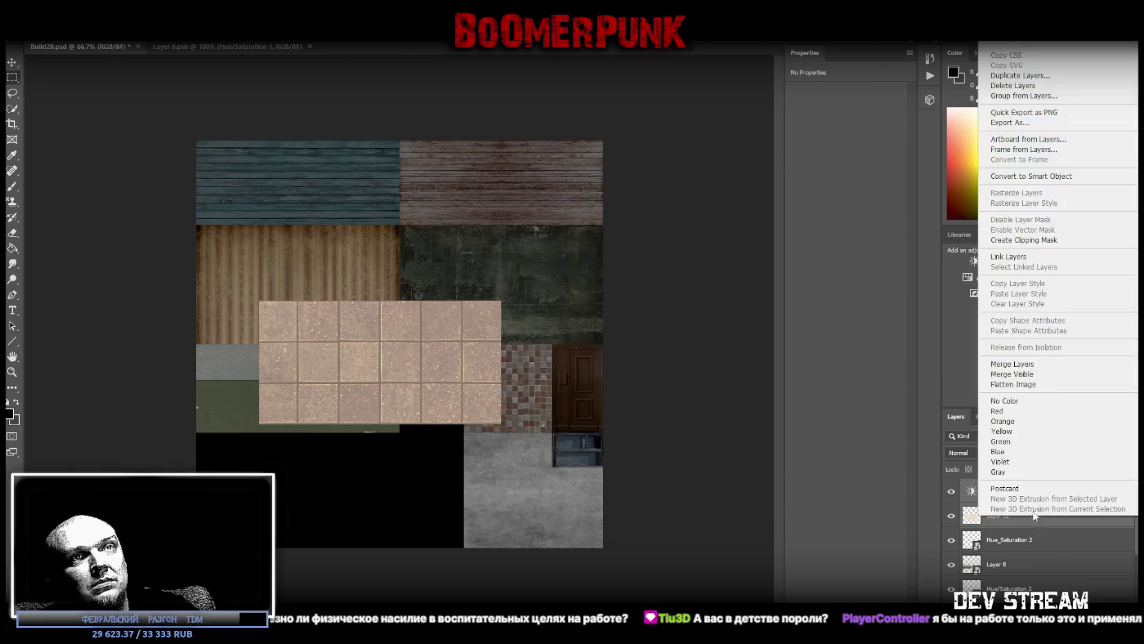
pyautogui.click(1008, 364)
# - Add a Hue/Saturation adjustment with saturation around -77 and select it for merging
pyautogui.click(968, 276)
pyautogui.moveTo(831, 161); pyautogui.dragTo(806, 161)
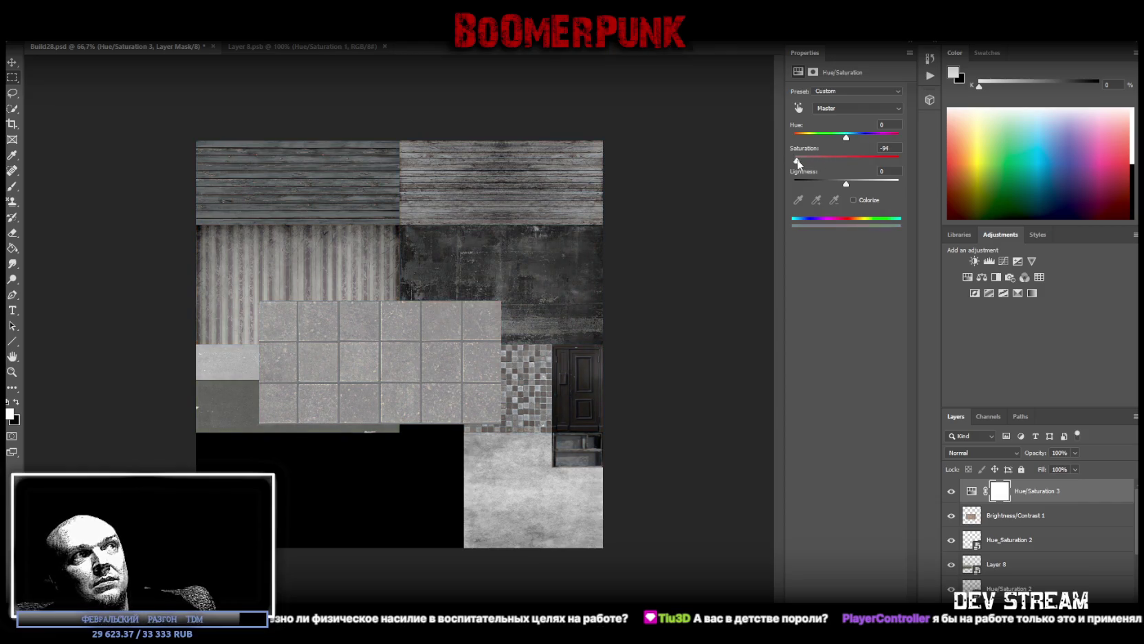
pyautogui.moveTo(803, 162)
pyautogui.mouseDown()
pyautogui.moveTo(872, 162)
pyautogui.moveTo(906, 140)
pyautogui.mouseUp()
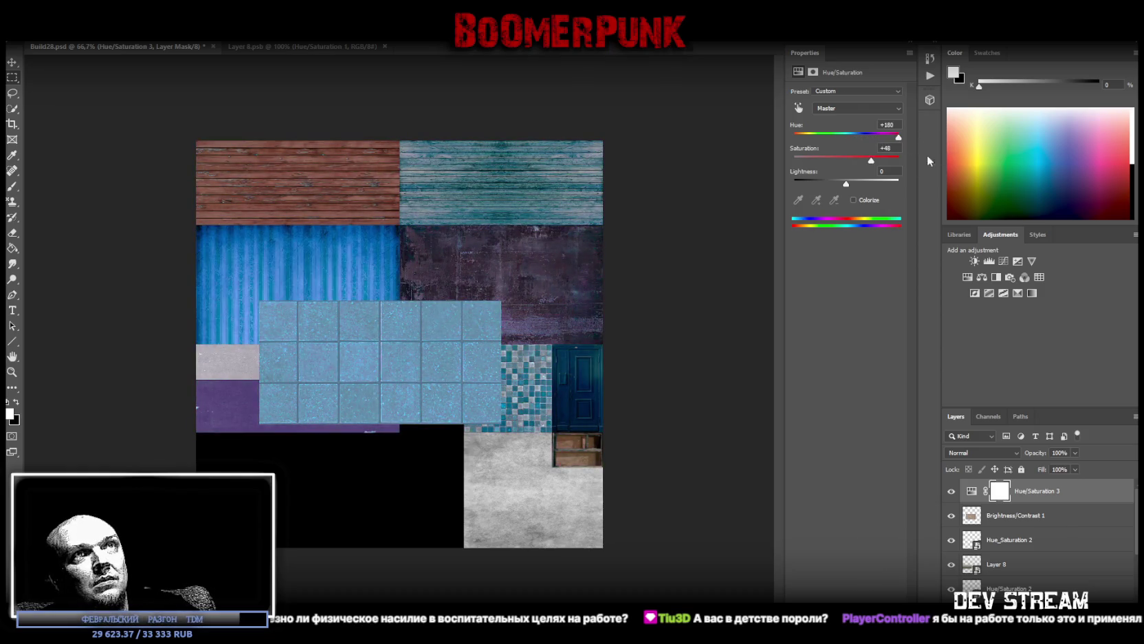
pyautogui.moveTo(872, 162); pyautogui.dragTo(809, 163)
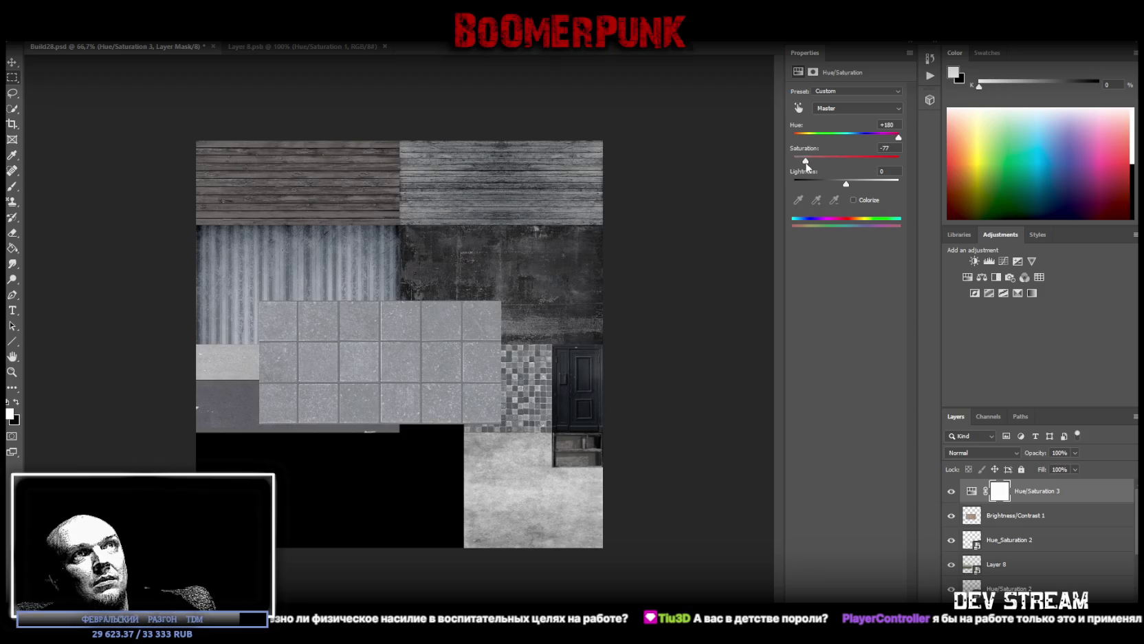
pyautogui.keyDown('shift'); pyautogui.click(1008, 515); pyautogui.keyUp('shift')
pyautogui.rightClick(1009, 516)
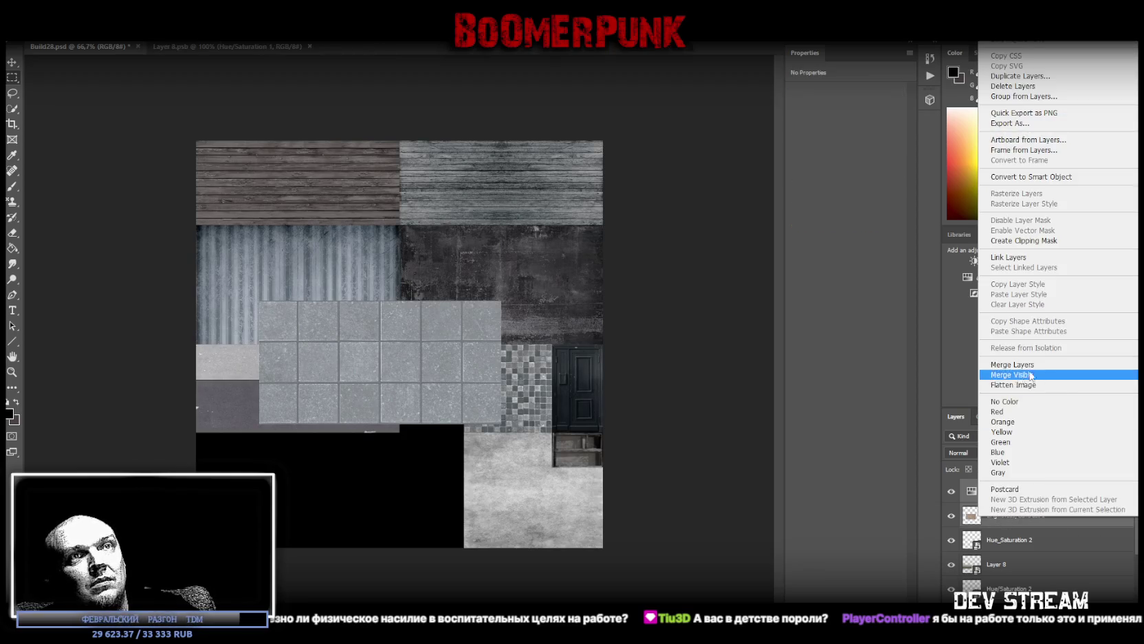
# - Merge the adjustment layers into the tile layer and convert it to a Smart Object
pyautogui.click(1001, 367)
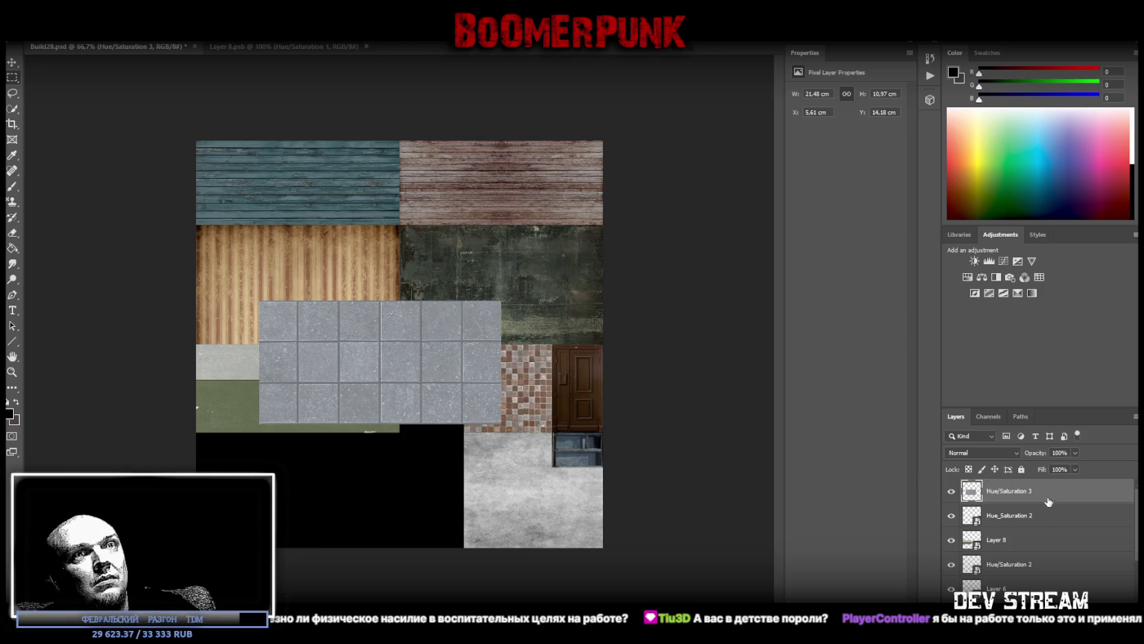
pyautogui.rightClick(1018, 493)
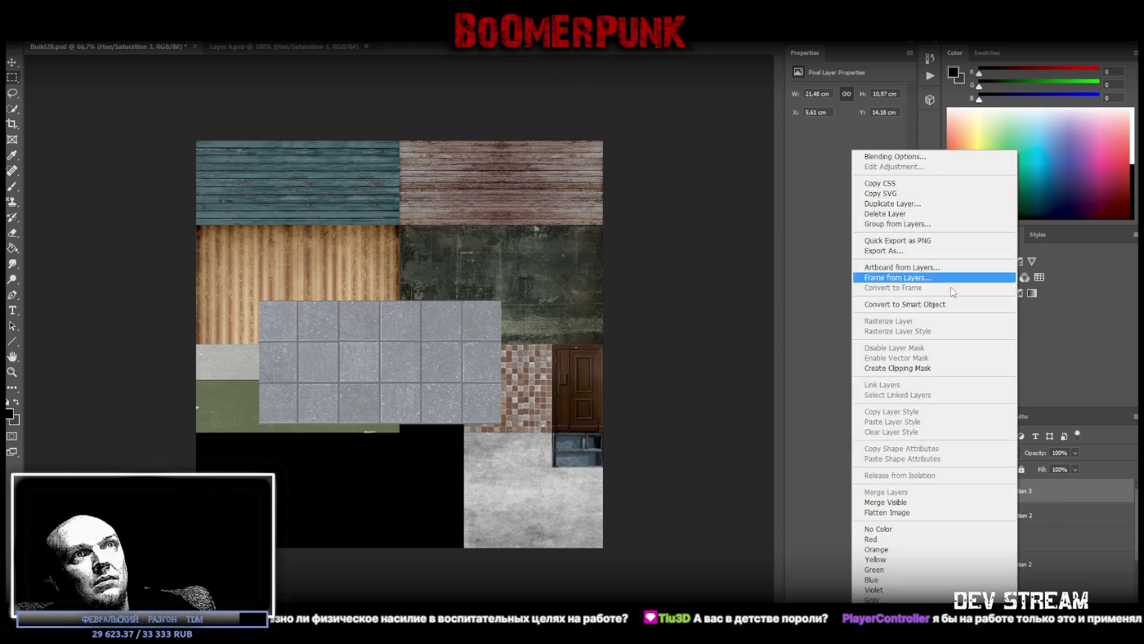
pyautogui.click(904, 304)
# - Scale the grey tile block into the slot below the dark concrete and zoom to check
pyautogui.hotkey('ctrl', 't')
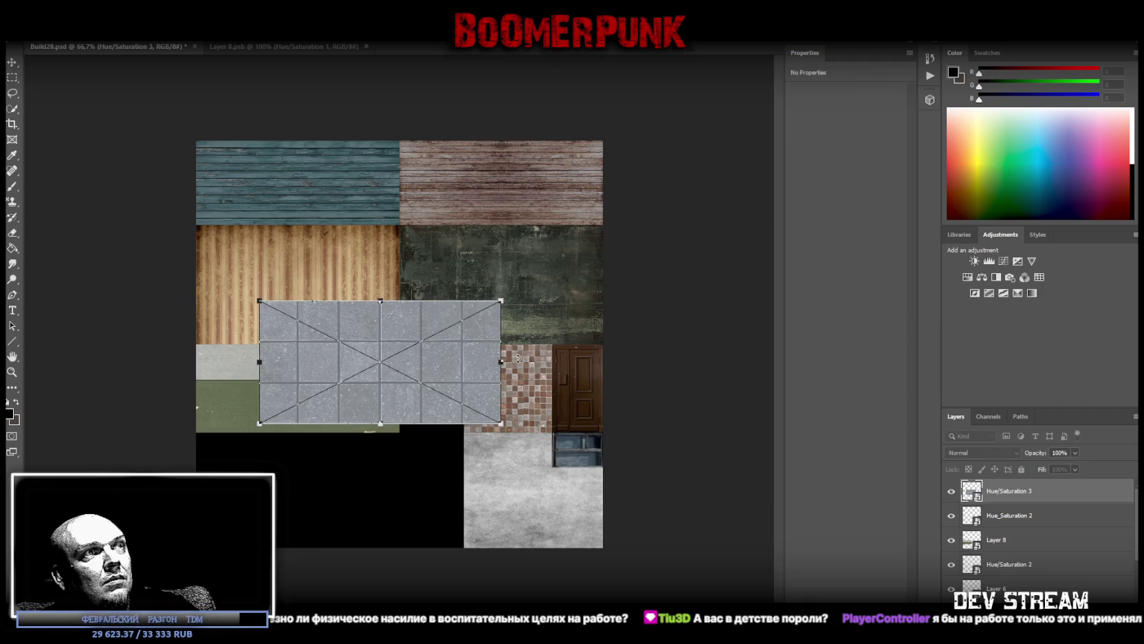
pyautogui.moveTo(501, 361); pyautogui.dragTo(464, 363)
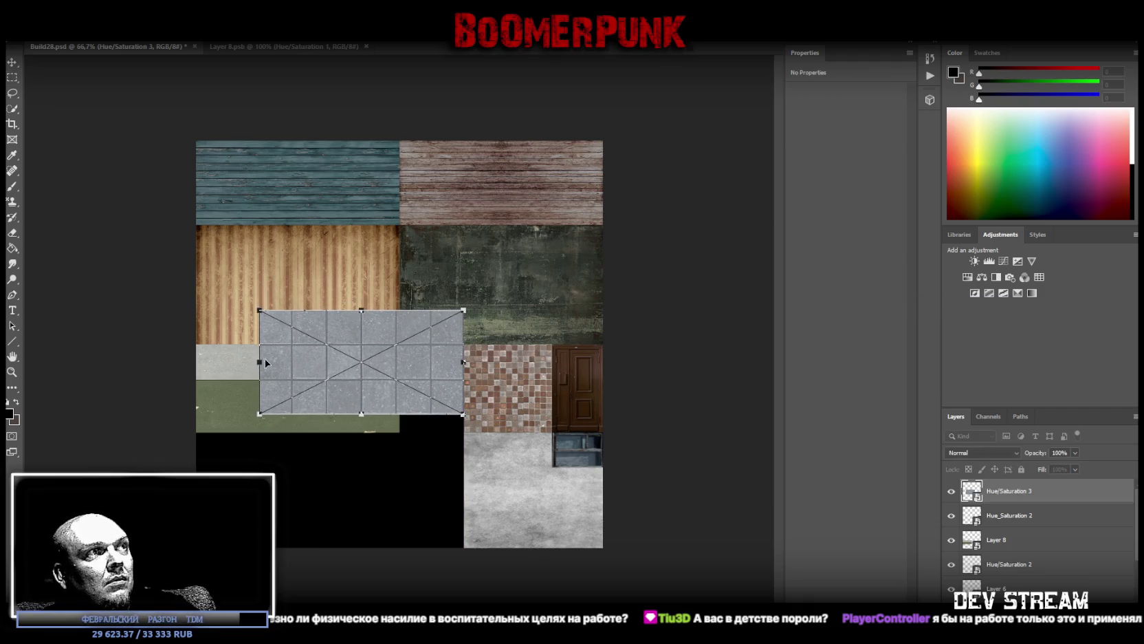
pyautogui.moveTo(268, 363); pyautogui.dragTo(415, 372)
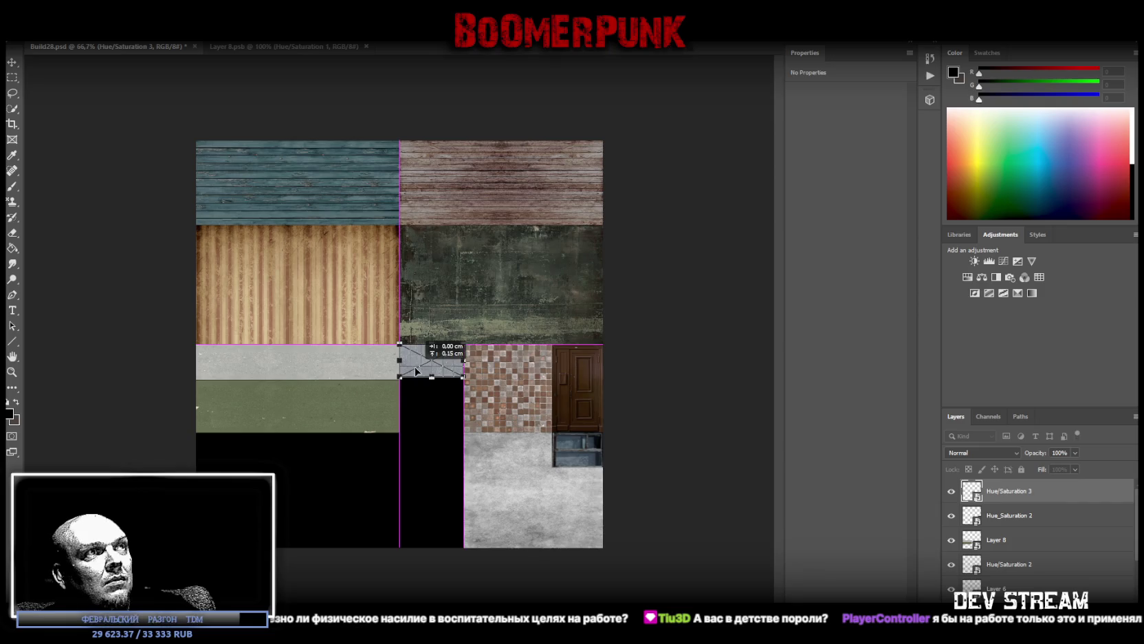
pyautogui.moveTo(416, 367); pyautogui.dragTo(417, 368)
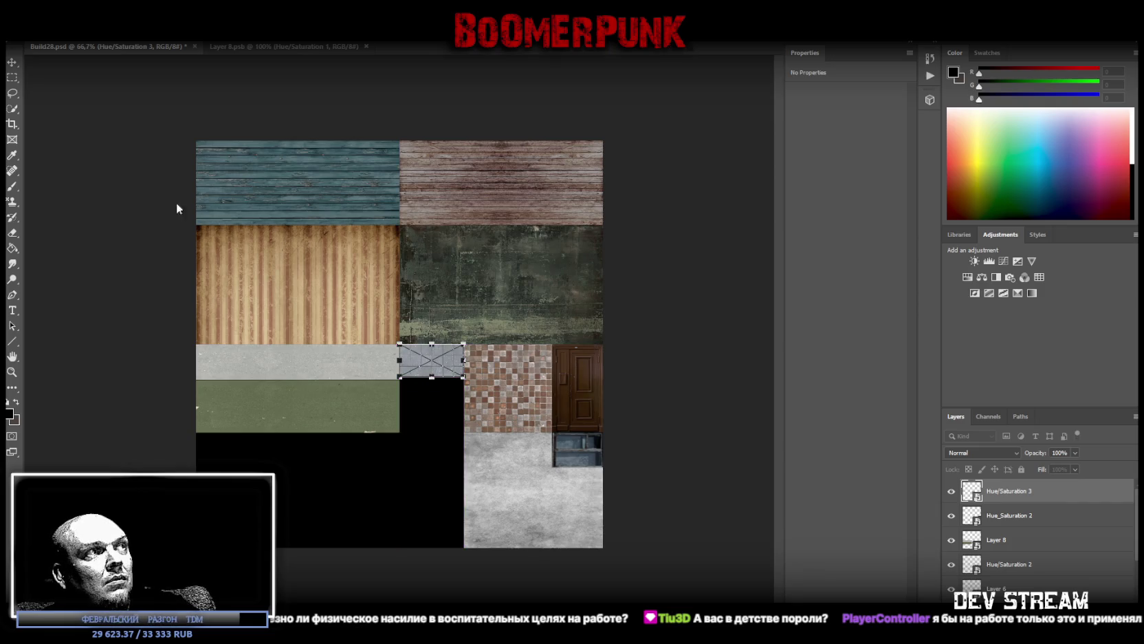
pyautogui.click(12, 372)
pyautogui.keyDown('alt'); pyautogui.click(467, 383); pyautogui.keyUp('alt')
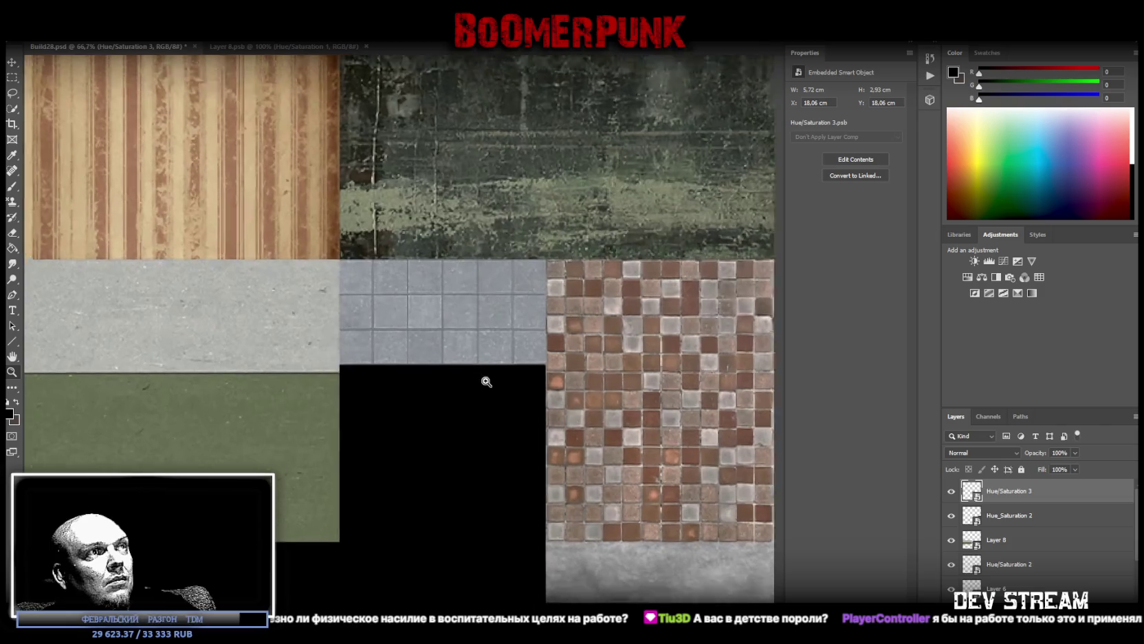
pyautogui.keyDown('alt'); pyautogui.click(492, 380); pyautogui.keyUp('alt')
pyautogui.keyDown('alt'); pyautogui.click(450, 393); pyautogui.keyUp('alt')
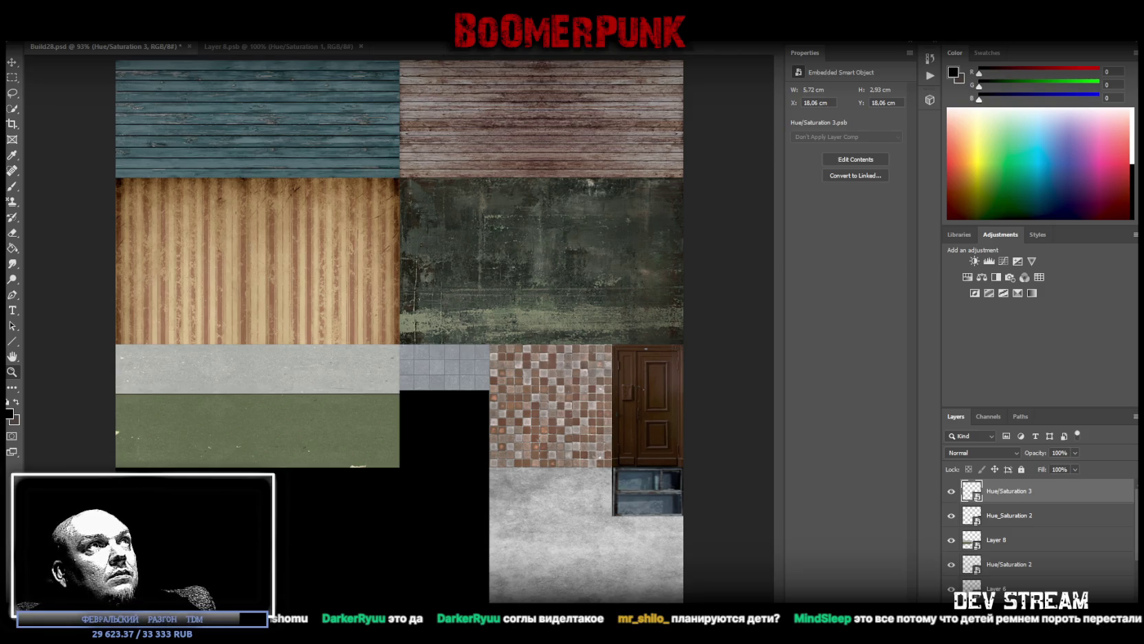
# - Paste the rust texture and lower its contrast and brightness with Brightness/Contrast
pyautogui.hotkey('ctrl', 'v')
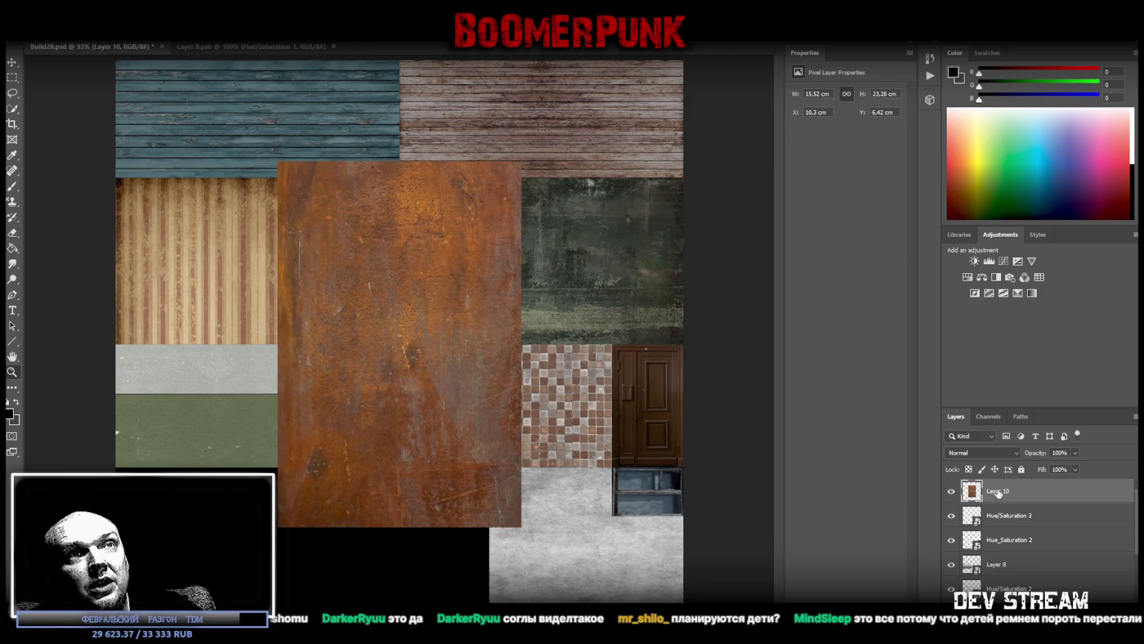
pyautogui.click(975, 260)
pyautogui.moveTo(846, 148); pyautogui.dragTo(819, 147)
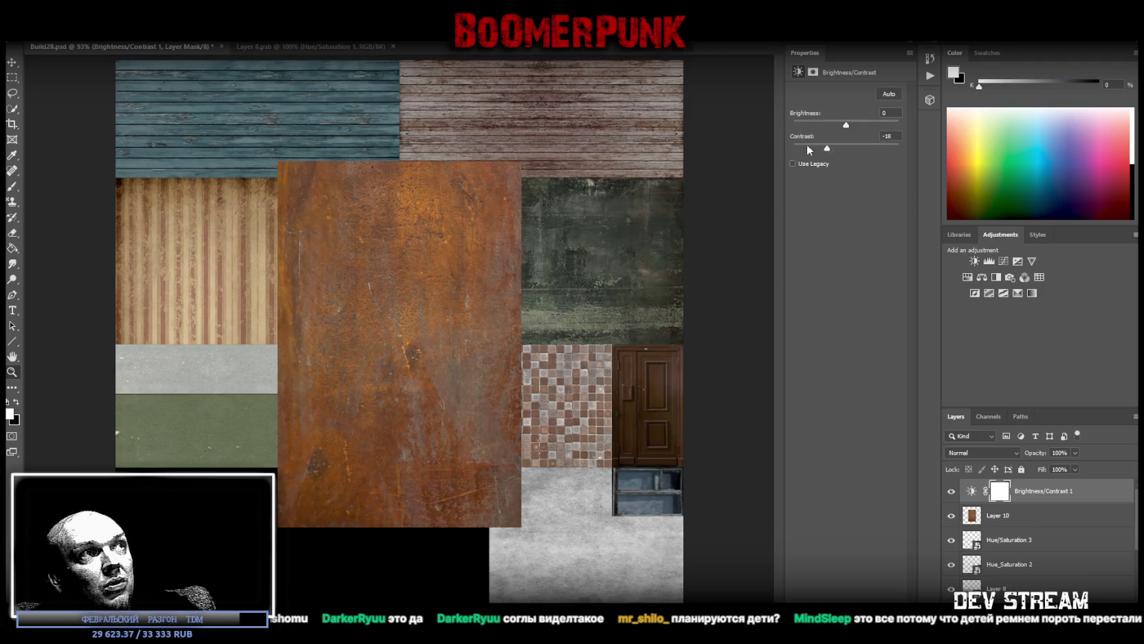
pyautogui.click(830, 148)
pyautogui.moveTo(846, 125)
pyautogui.mouseDown()
pyautogui.moveTo(825, 127)
pyautogui.moveTo(838, 122)
pyautogui.mouseUp()
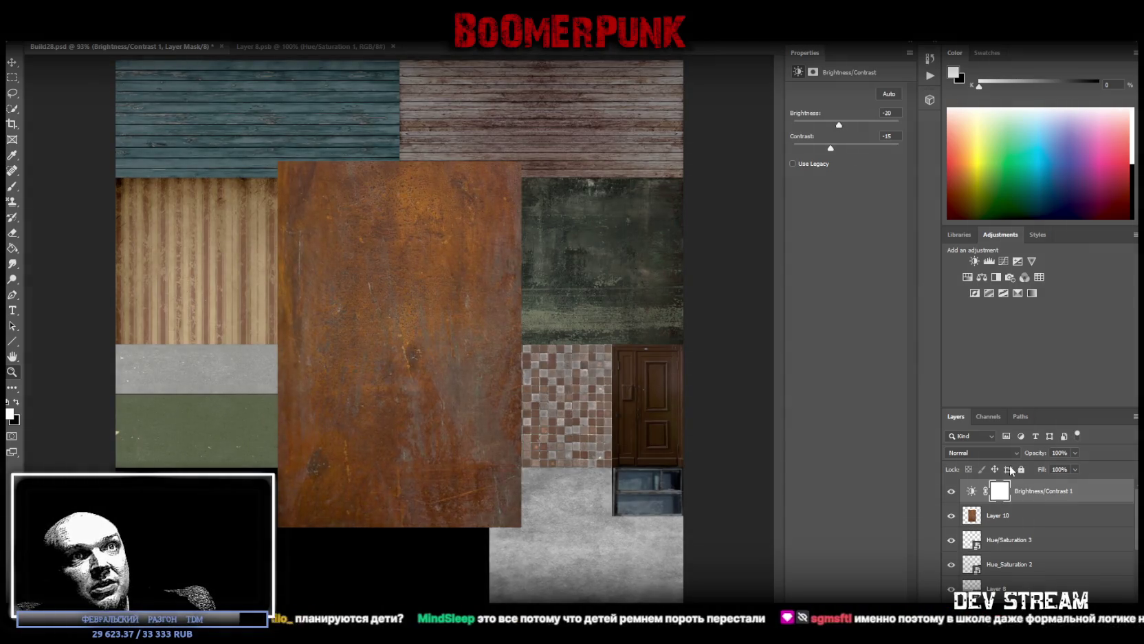
# - Add a Hue/Saturation adjustment to desaturate the rust texture
pyautogui.rightClick(1009, 515)
pyautogui.click(967, 277)
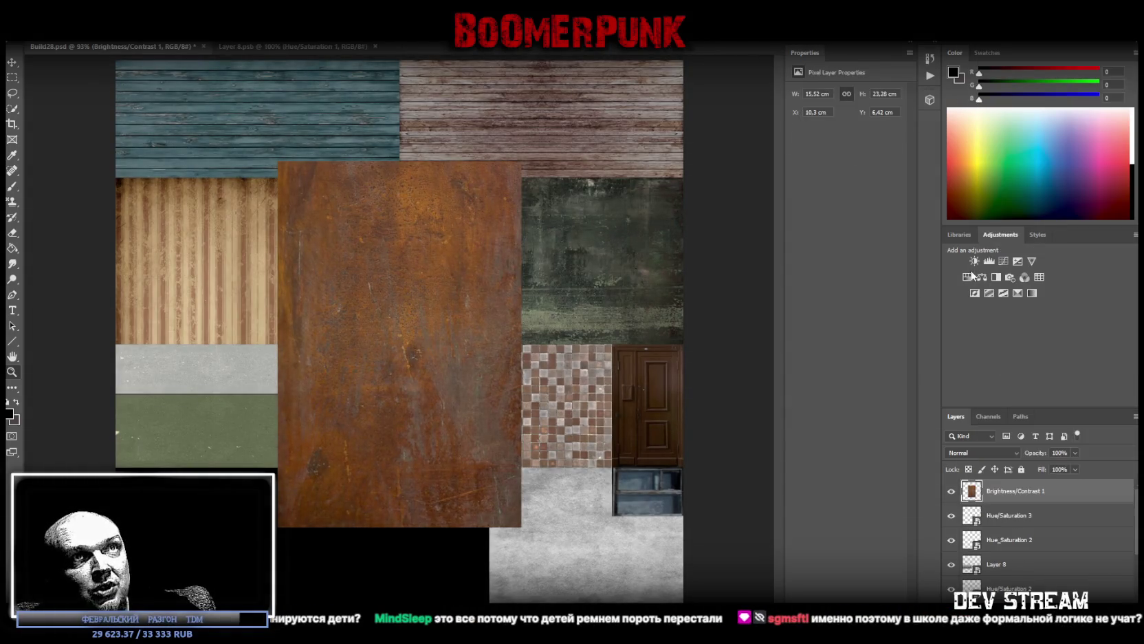
pyautogui.click(967, 277)
pyautogui.moveTo(820, 162); pyautogui.dragTo(827, 164)
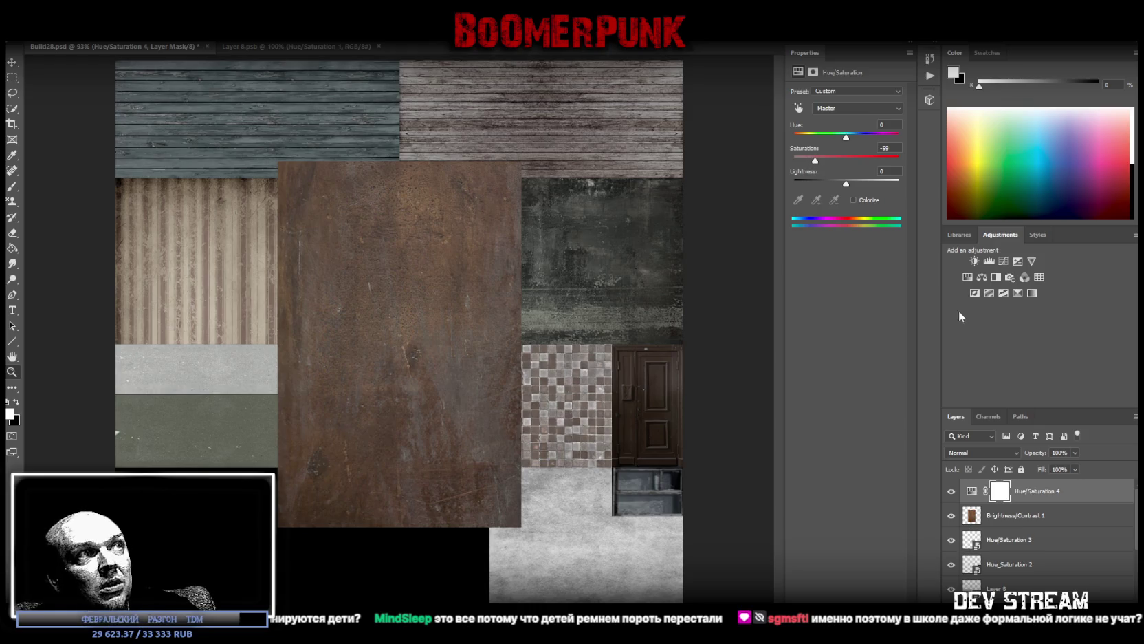
# - Merge both adjustments into the rust layer and convert it to a smart object
pyautogui.keyDown('ctrl'); pyautogui.click(1004, 517); pyautogui.keyUp('ctrl')
pyautogui.rightClick(1003, 517)
pyautogui.click(1013, 364)
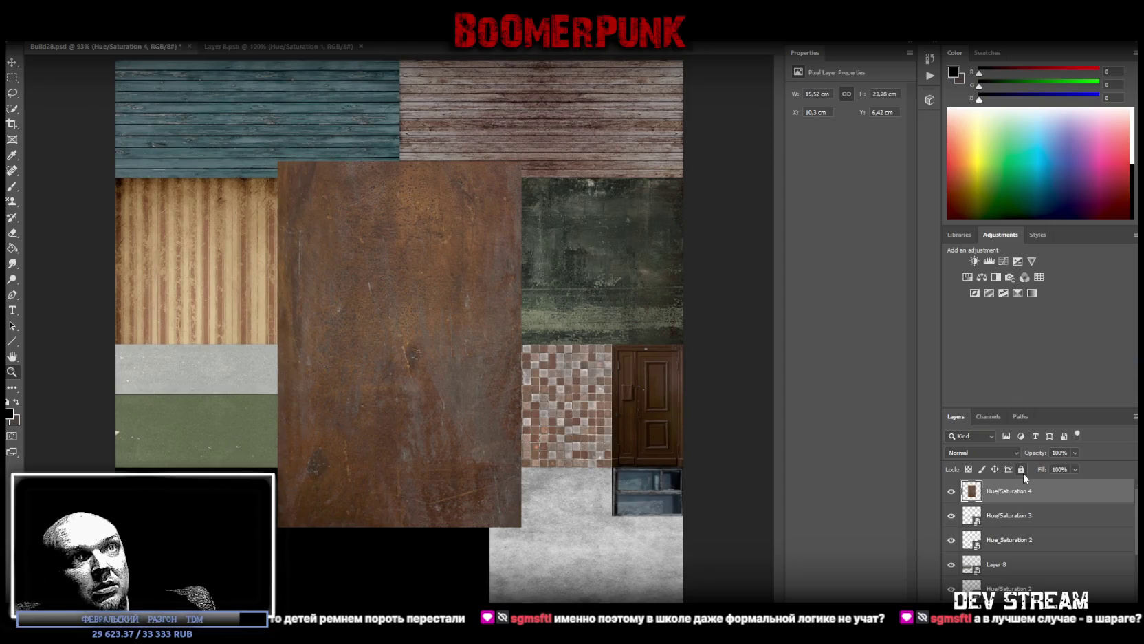
pyautogui.rightClick(1008, 488)
pyautogui.click(904, 304)
# - Resize the rust texture to 5.72 × 4.9 cm, fitted in the gap below the grey tile
pyautogui.hotkey('ctrl', 't')
pyautogui.moveTo(484, 347); pyautogui.dragTo(447, 290)
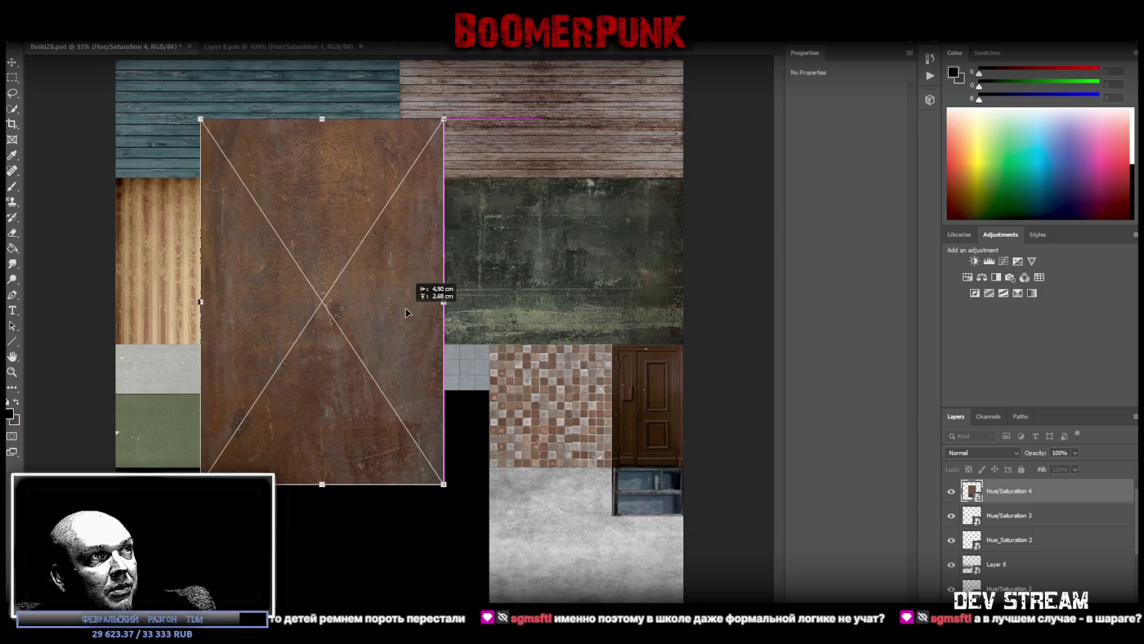
pyautogui.moveTo(367, 101)
pyautogui.mouseDown()
pyautogui.moveTo(363, 406)
pyautogui.moveTo(367, 390)
pyautogui.mouseUp()
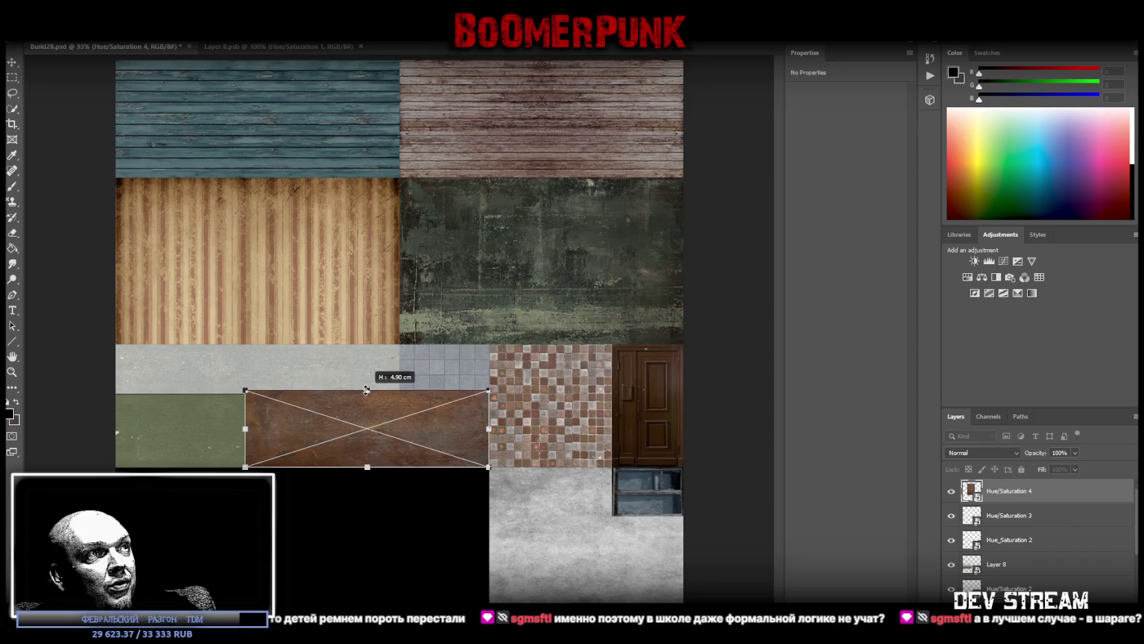
pyautogui.moveTo(245, 429); pyautogui.dragTo(400, 428)
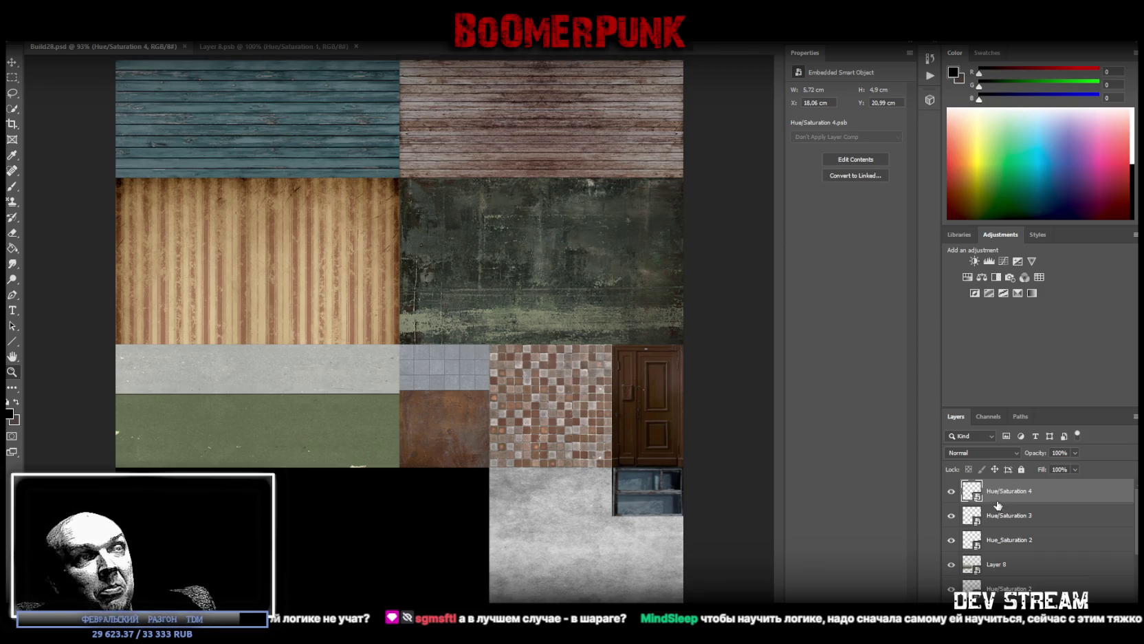
# - Scale the Hue/Saturation 3 grey tile to 50% and zoom in on the black gap
pyautogui.click(951, 515)
pyautogui.click(951, 515)
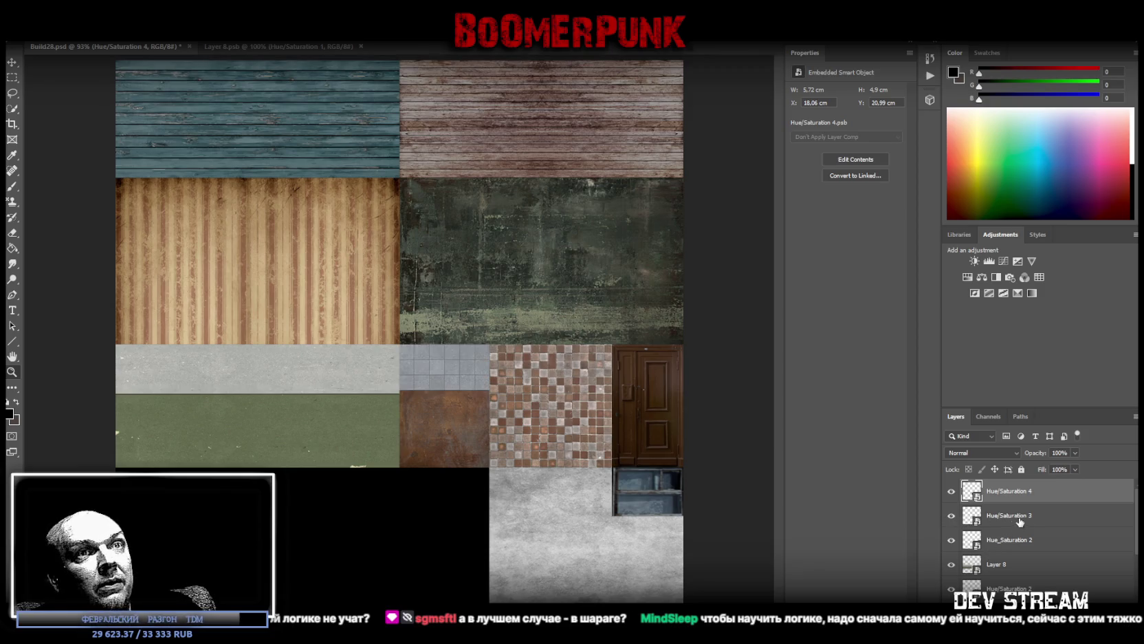
pyautogui.click(1018, 515)
pyautogui.hotkey('ctrl', 't')
pyautogui.moveTo(488, 367); pyautogui.dragTo(421, 356)
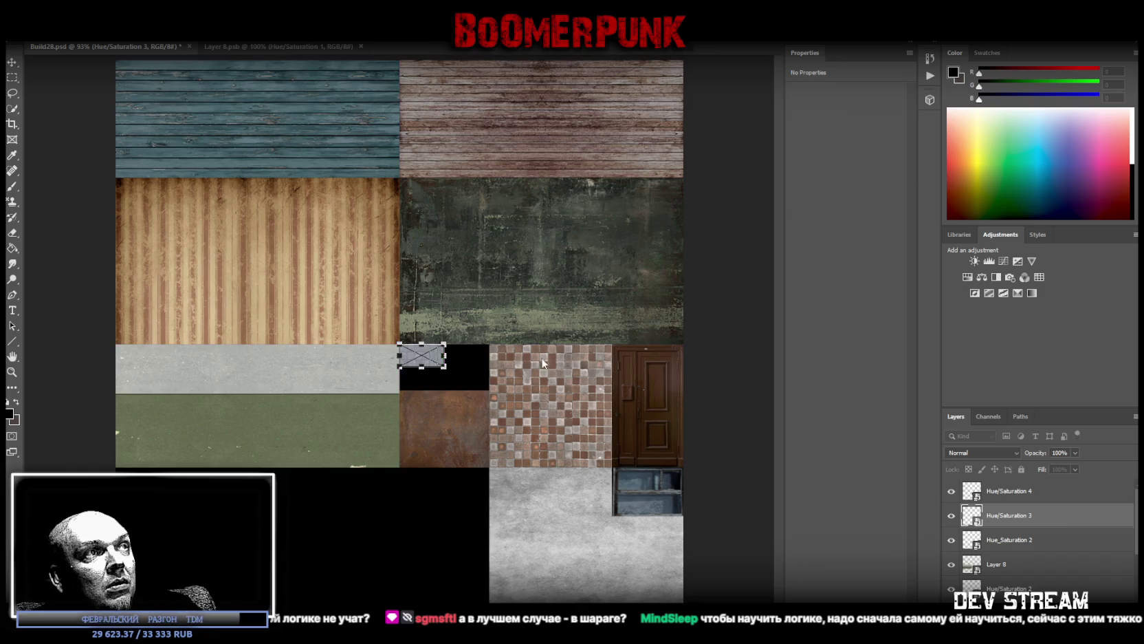
pyautogui.press('Return')
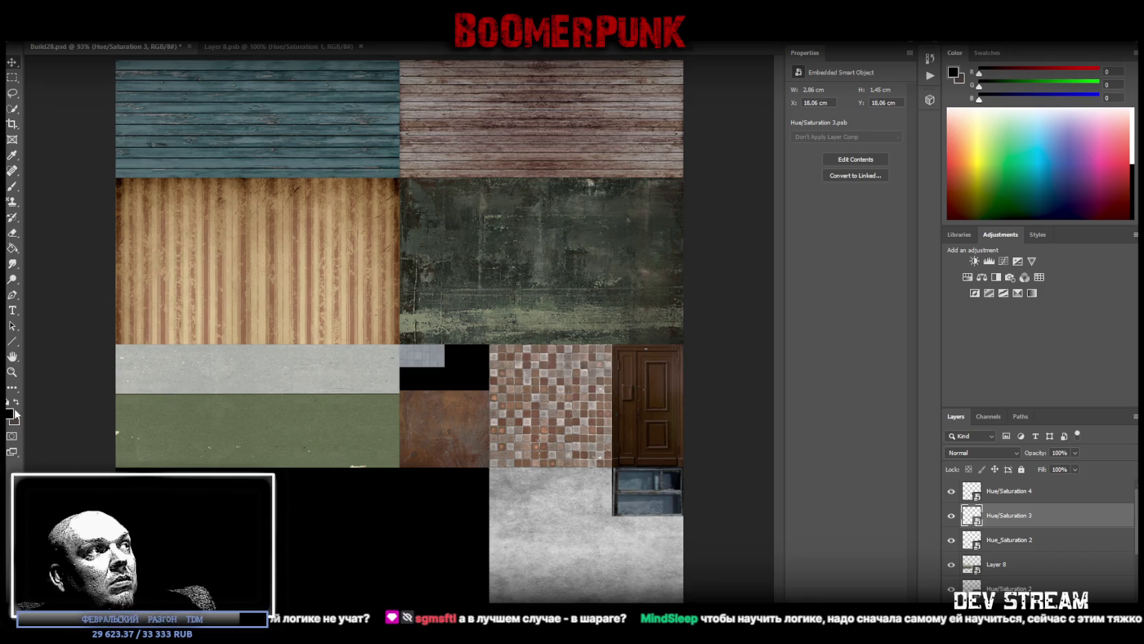
pyautogui.click(11, 372)
pyautogui.moveTo(424, 366); pyautogui.dragTo(501, 357)
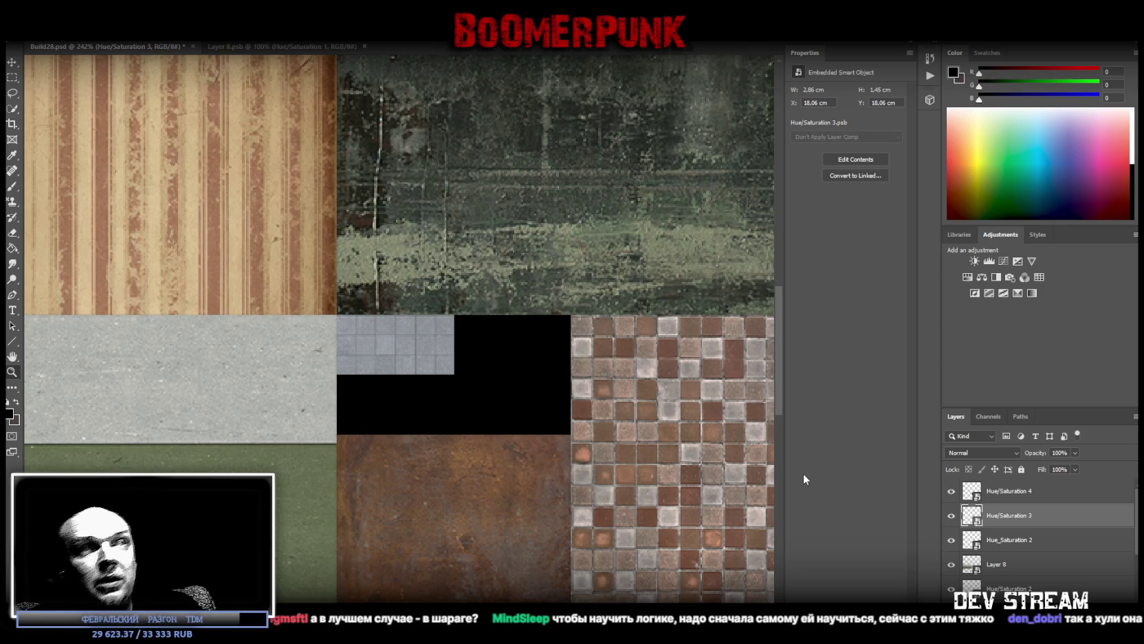
# - Work through the grey tile layer's right-click options menu
pyautogui.rightClick(973, 515)
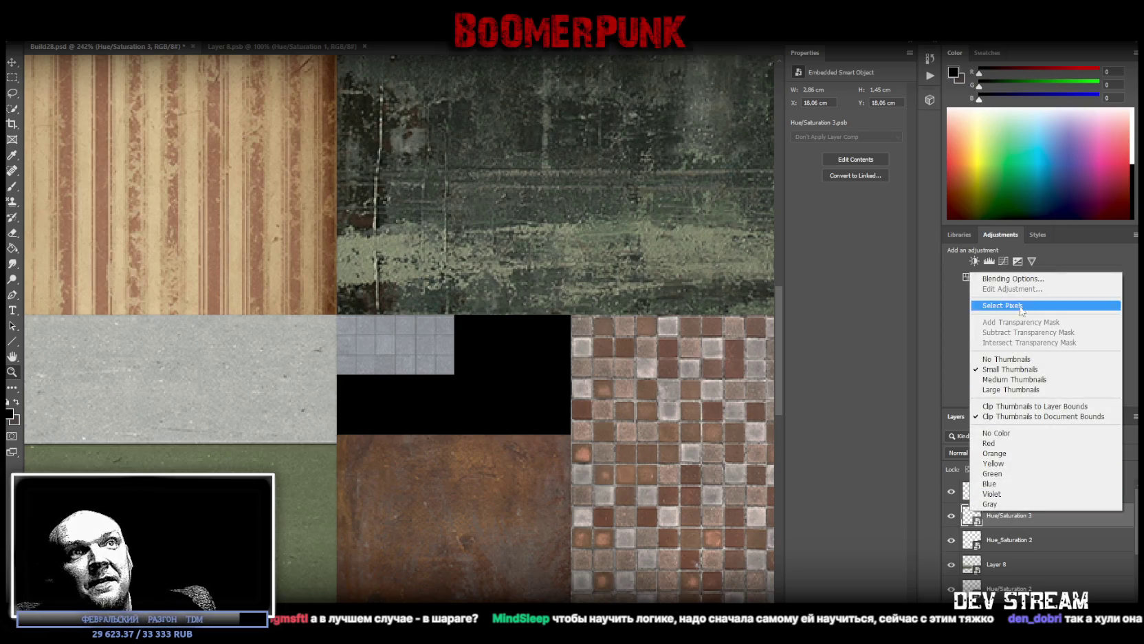
pyautogui.click(1024, 526)
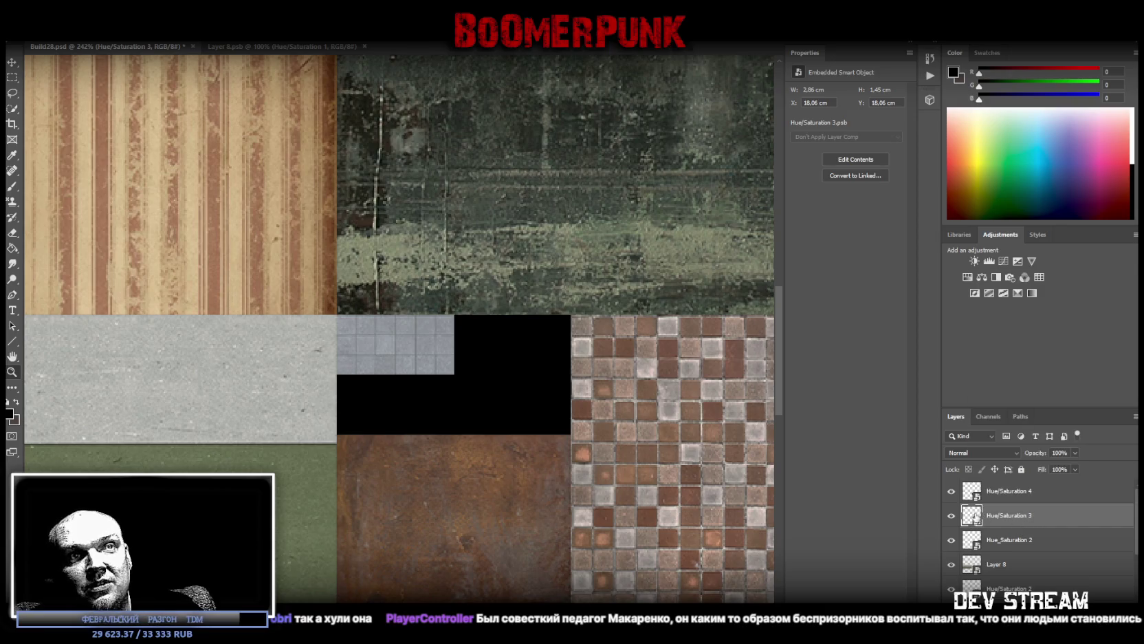
pyautogui.rightClick(980, 516)
pyautogui.click(1056, 537)
pyautogui.rightClick(1057, 524)
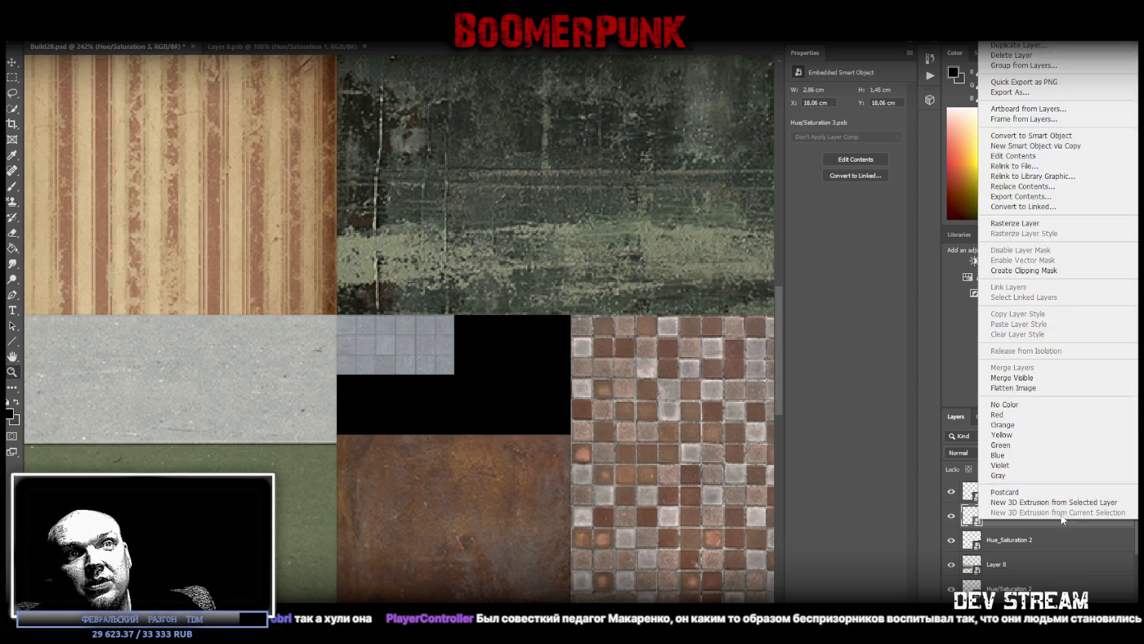
pyautogui.click(1047, 168)
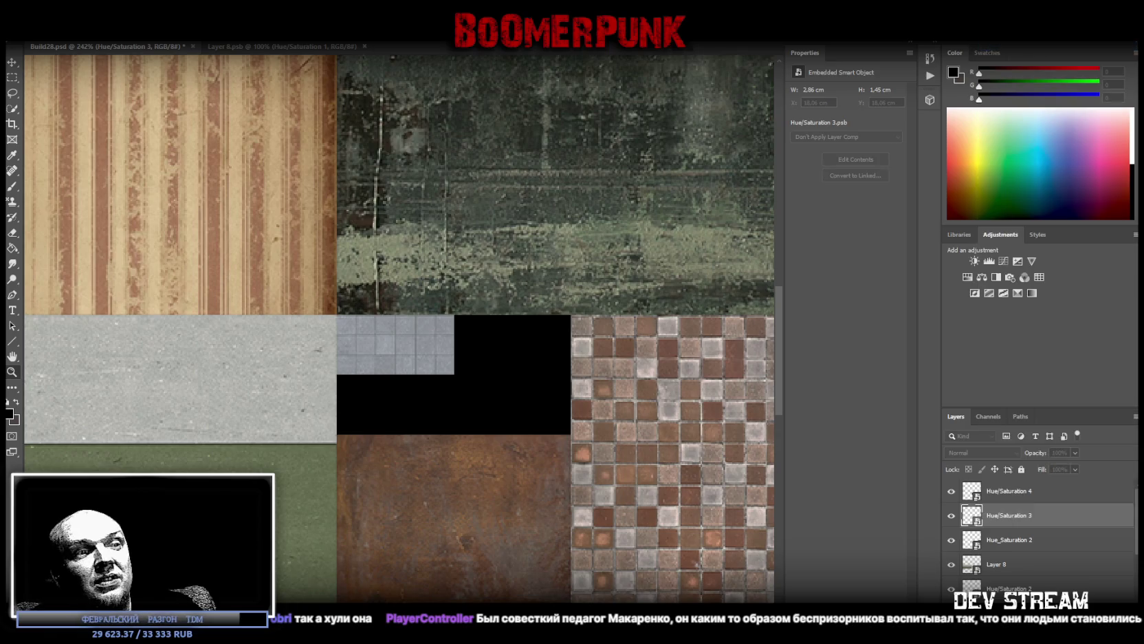
# - Move the tile strip copy right so it sits flush beside the original
pyautogui.hotkey('ctrl', 't')
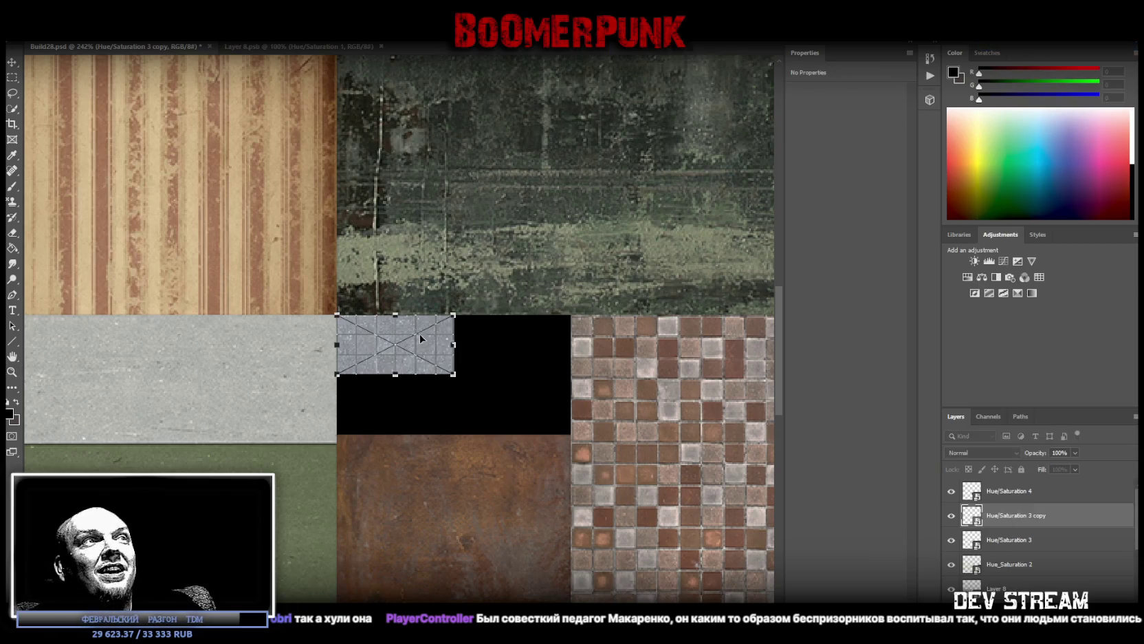
pyautogui.moveTo(422, 350); pyautogui.dragTo(541, 347)
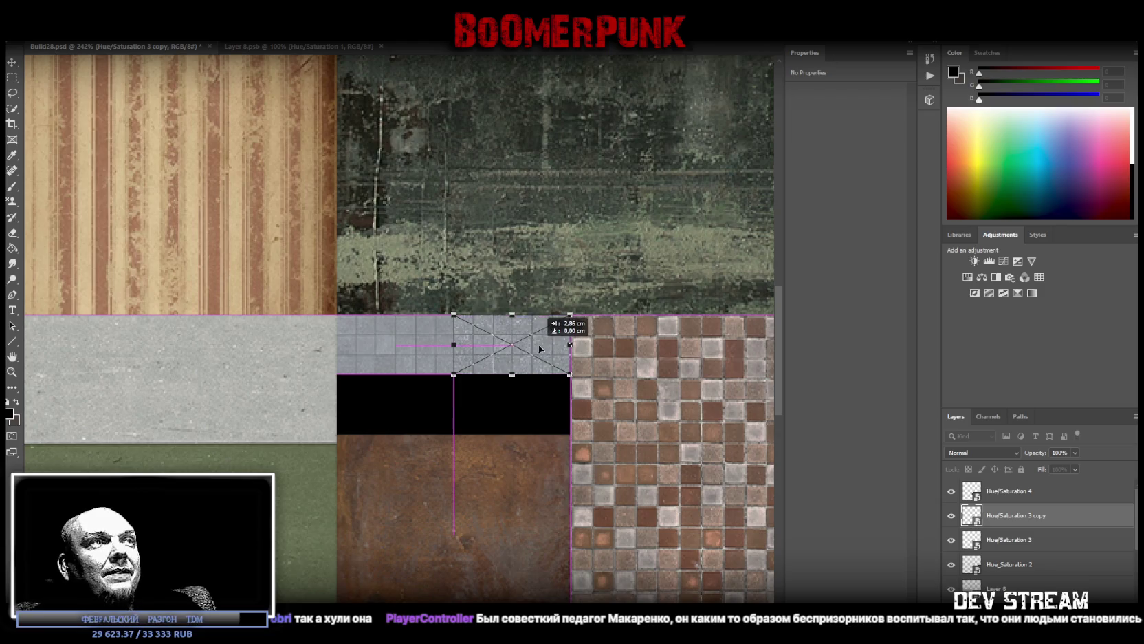
pyautogui.moveTo(542, 344); pyautogui.dragTo(538, 343)
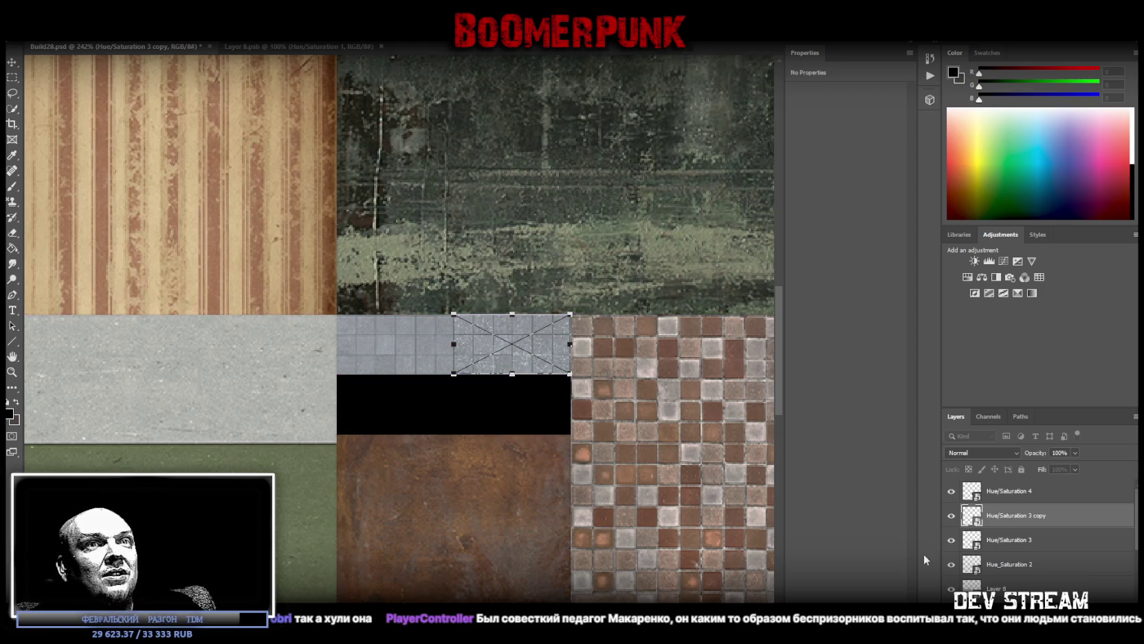
# - Stretch the Hue/Saturation 4 rust panel upward to 6.39 cm tall, closing the gap
pyautogui.click(1013, 495)
pyautogui.hotkey('ctrl', 't')
pyautogui.moveTo(454, 434); pyautogui.dragTo(457, 375)
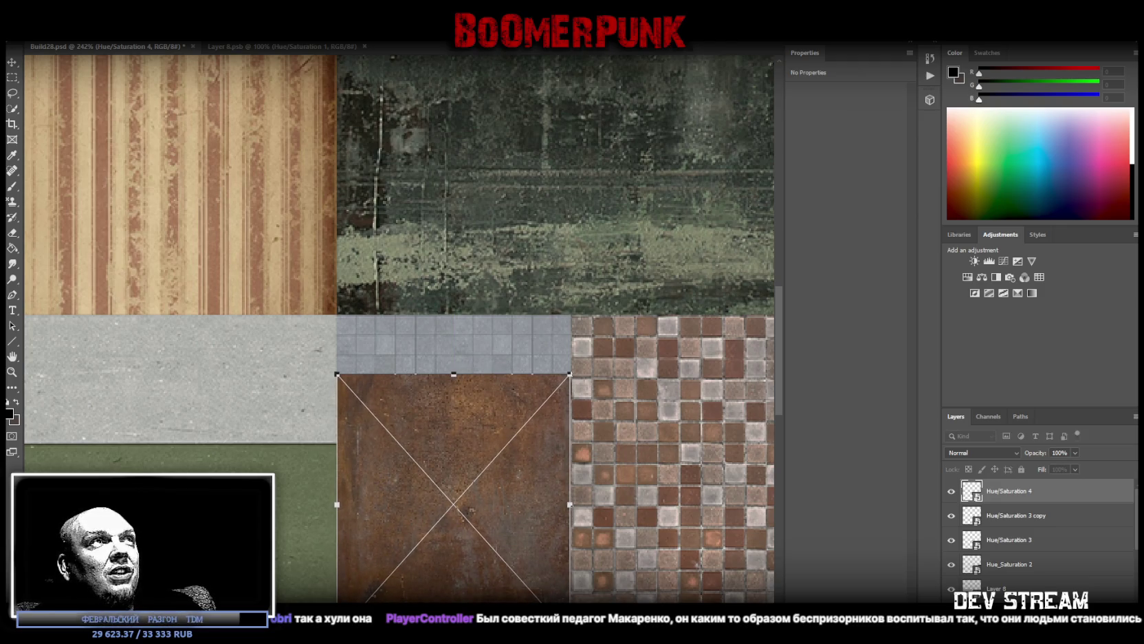
pyautogui.press('Return')
pyautogui.keyDown('alt'); pyautogui.scroll(-4, 363, 406); pyautogui.keyUp('alt')
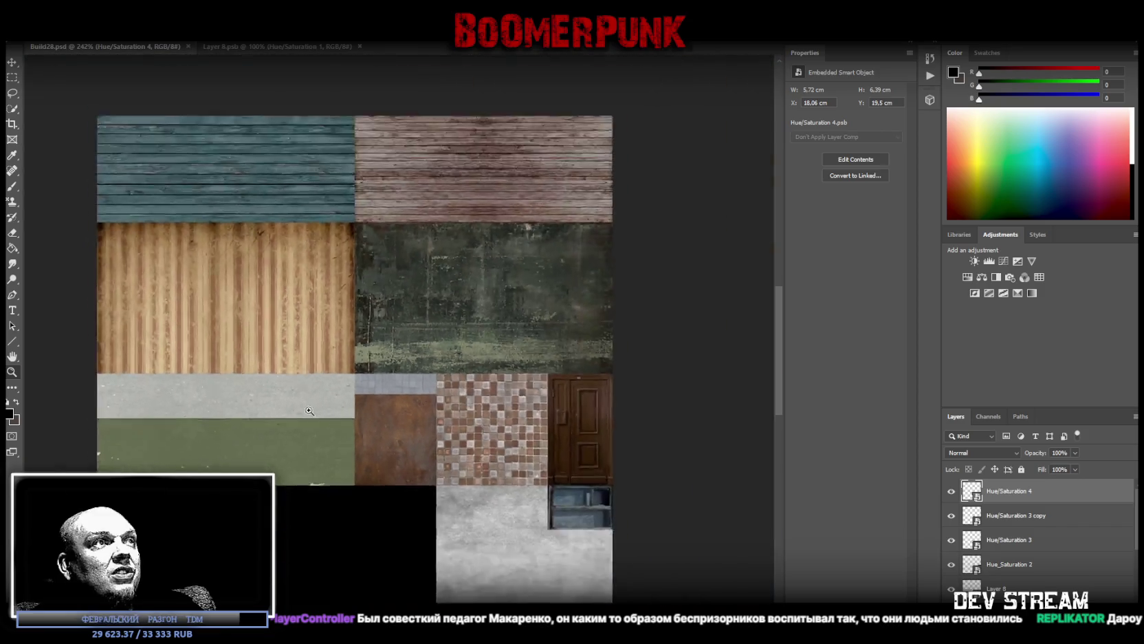
pyautogui.keyDown('alt'); pyautogui.scroll(3, 409, 398); pyautogui.keyUp('alt')
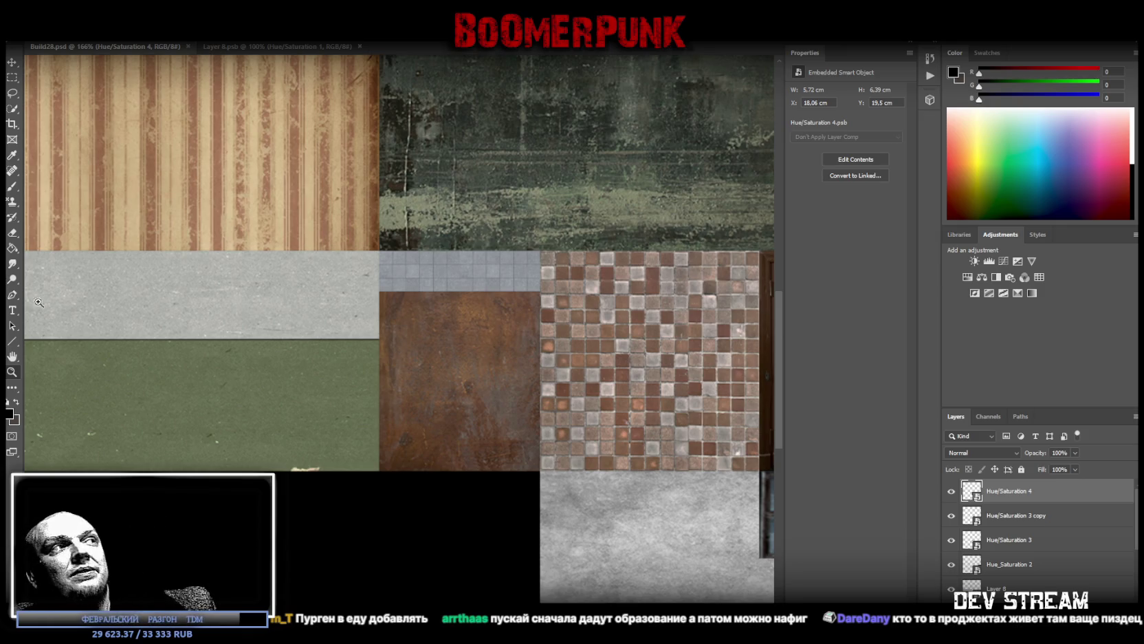
# - Zoom out over the sheet and select Hue/Saturation 1 copy 2, leaving its transform unchanged
pyautogui.moveTo(70, 374); pyautogui.dragTo(458, 422)
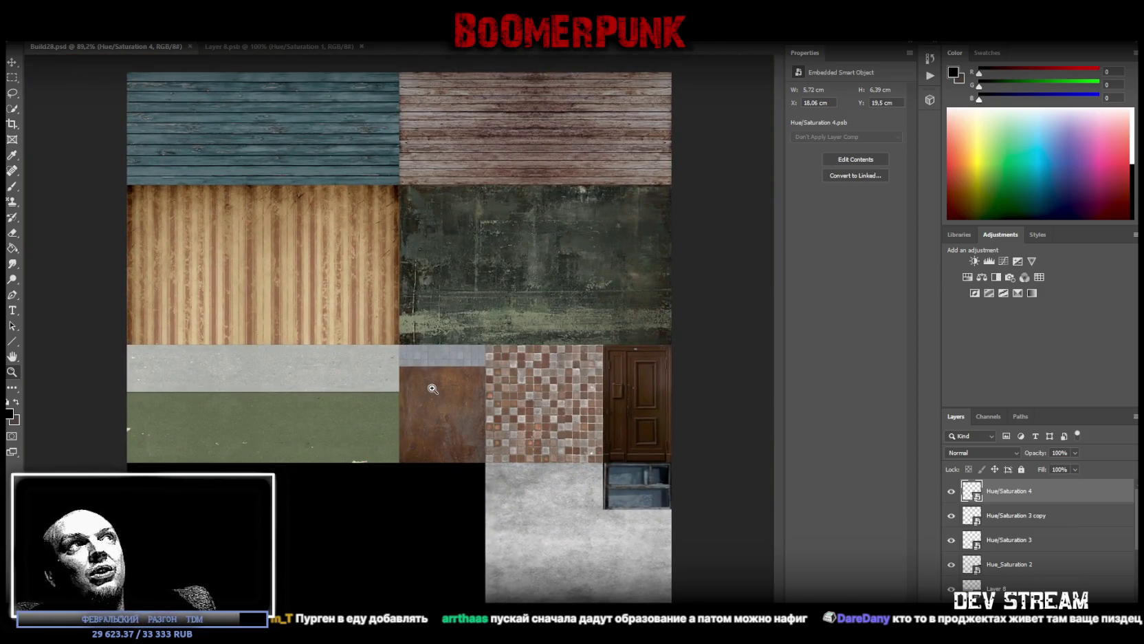
pyautogui.moveTo(431, 390); pyautogui.dragTo(433, 390)
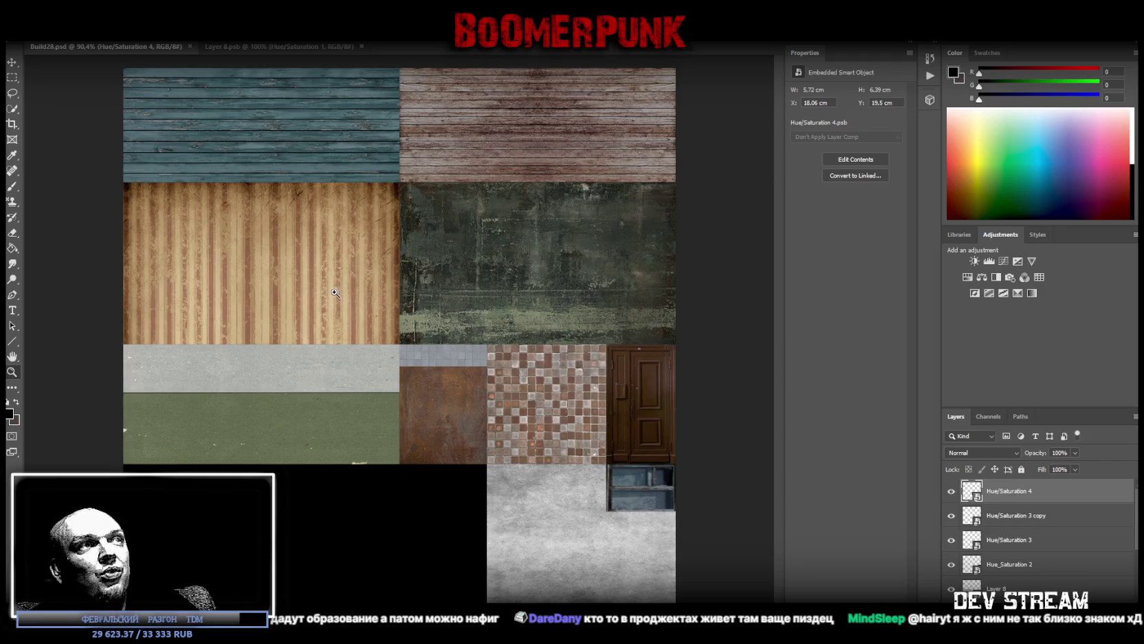
pyautogui.click(11, 63)
pyautogui.rightClick(464, 355)
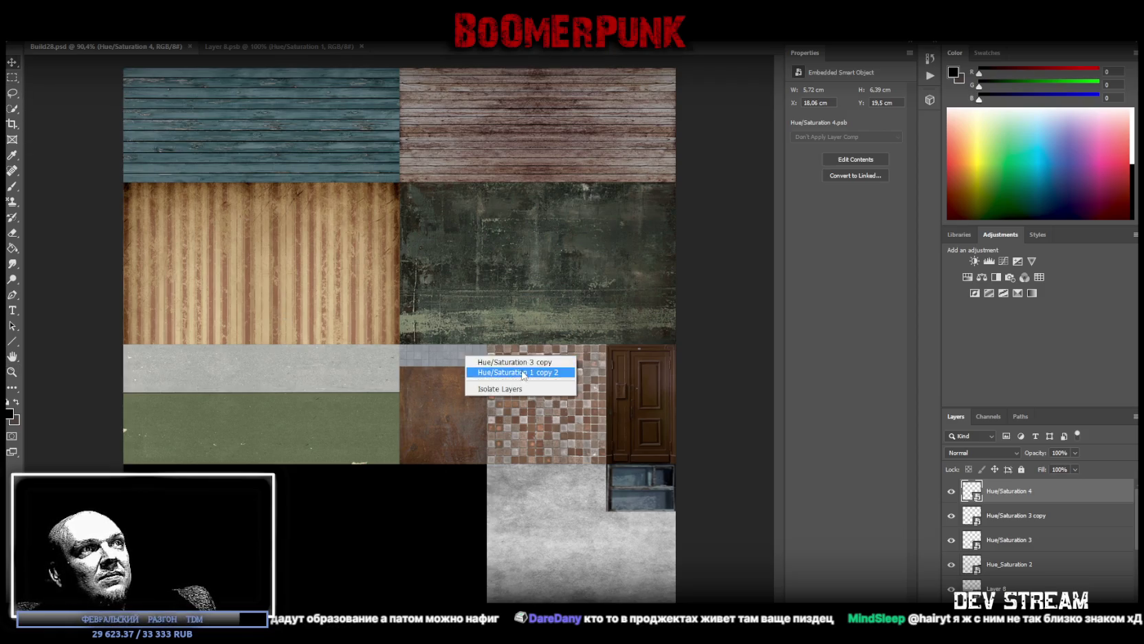
pyautogui.click(520, 369)
pyautogui.hotkey('ctrl', 't')
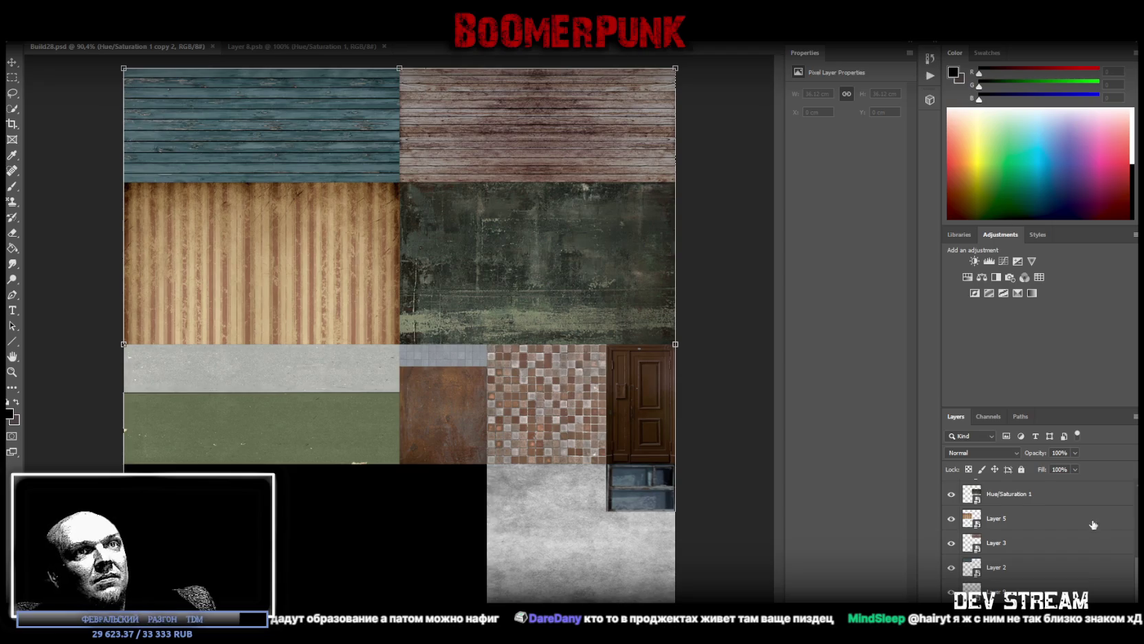
pyautogui.rightClick(457, 358)
pyautogui.press('Escape')
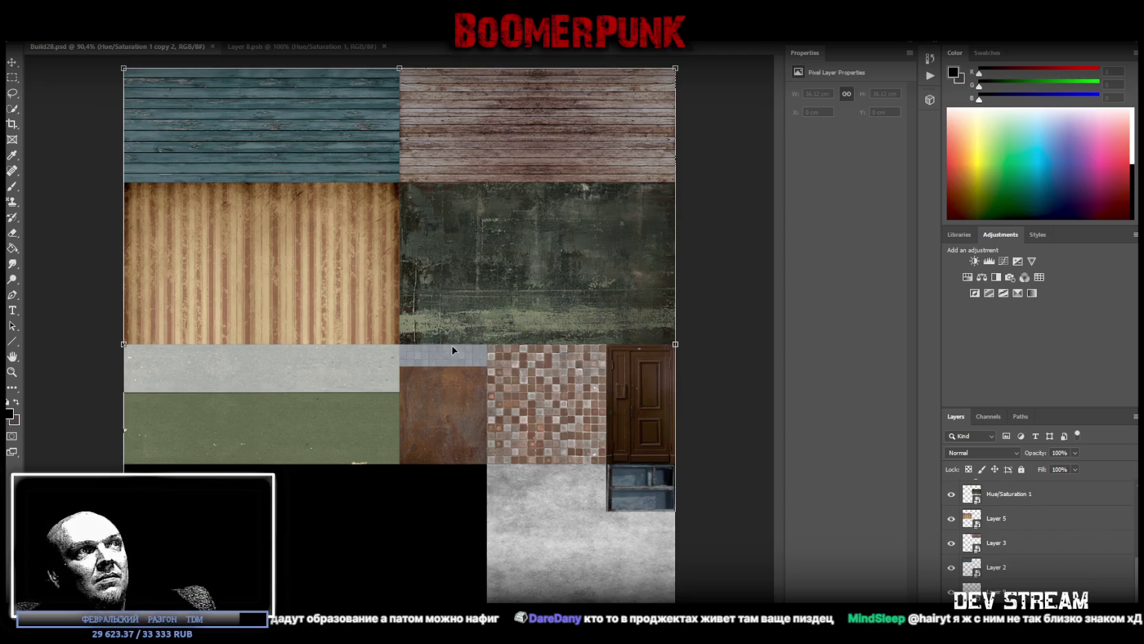
pyautogui.click(12, 62)
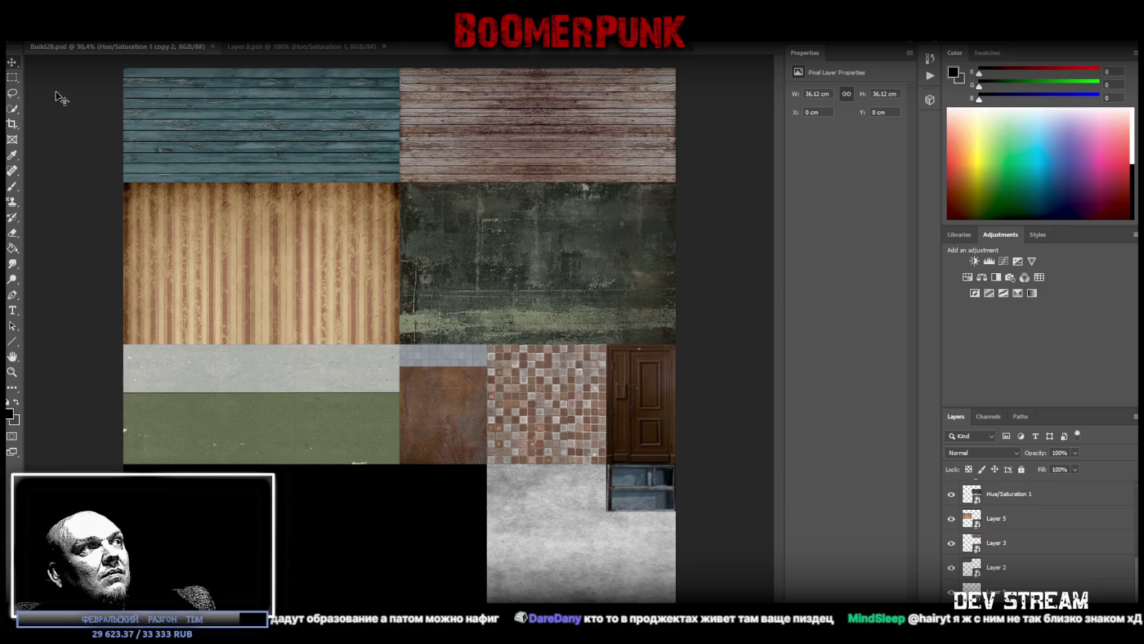
# - Select the Hue/Saturation 3 copy tile layer and flip it vertically
pyautogui.rightClick(467, 357)
pyautogui.click(481, 364)
pyautogui.hotkey('ctrl', 't')
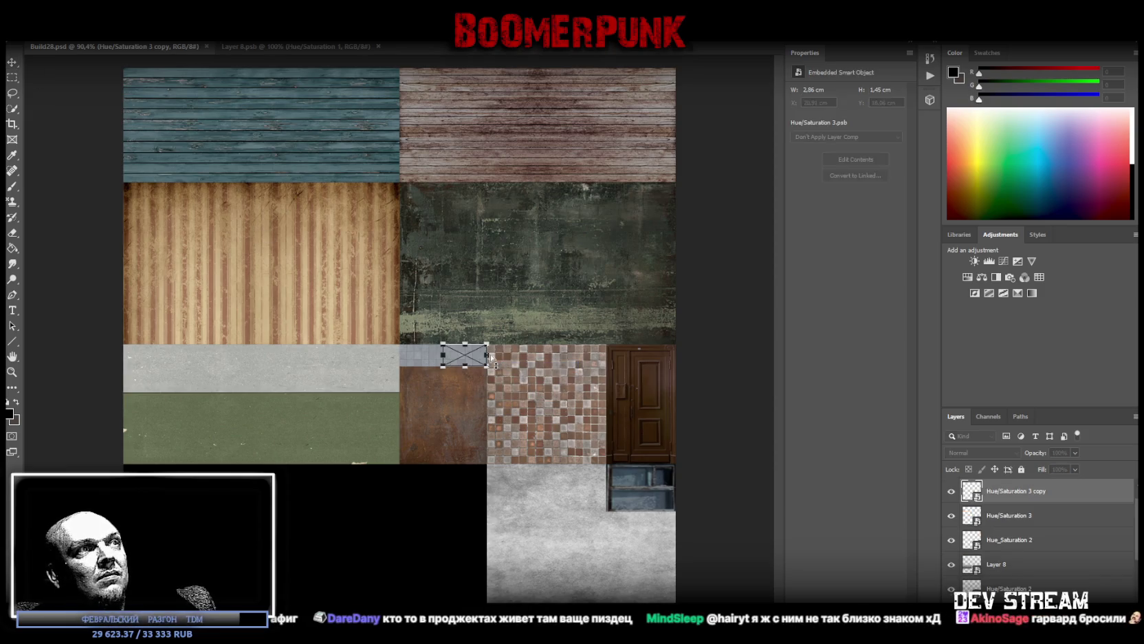
pyautogui.rightClick(479, 356)
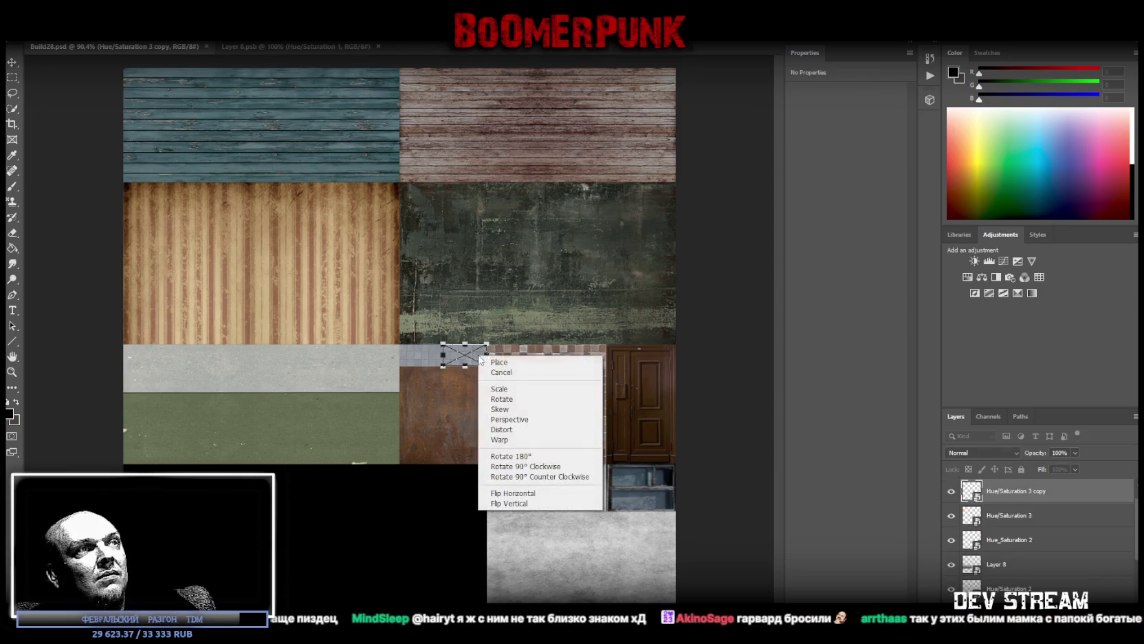
pyautogui.click(528, 503)
pyautogui.press('Return')
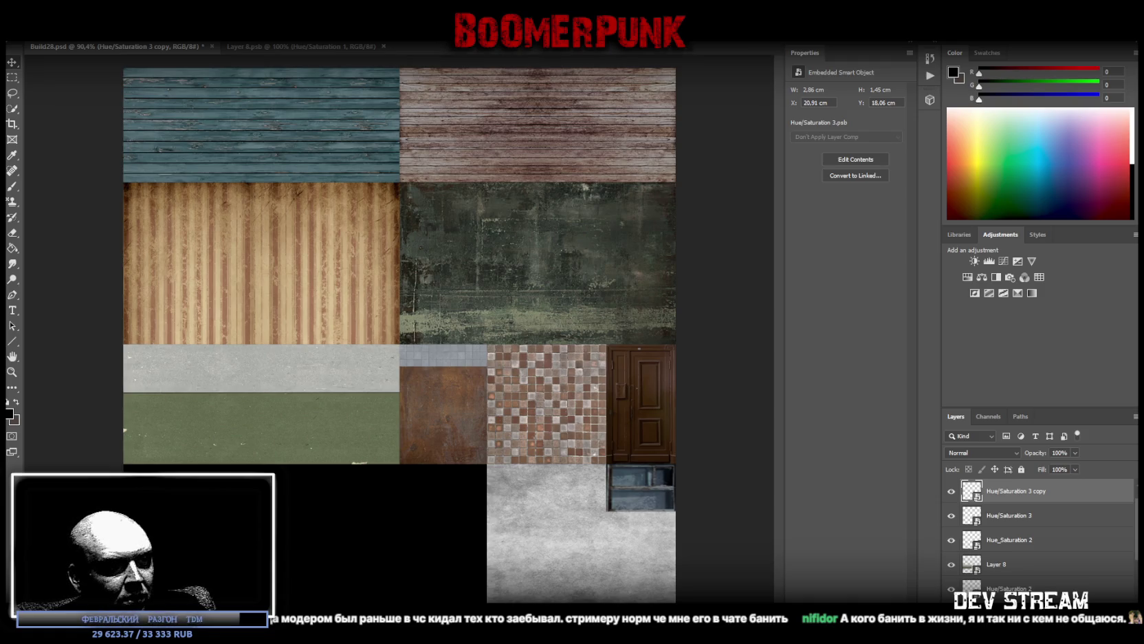
# - Switch to the browser showing the Steam store page
pyautogui.hotkey('alt', 'Tab')
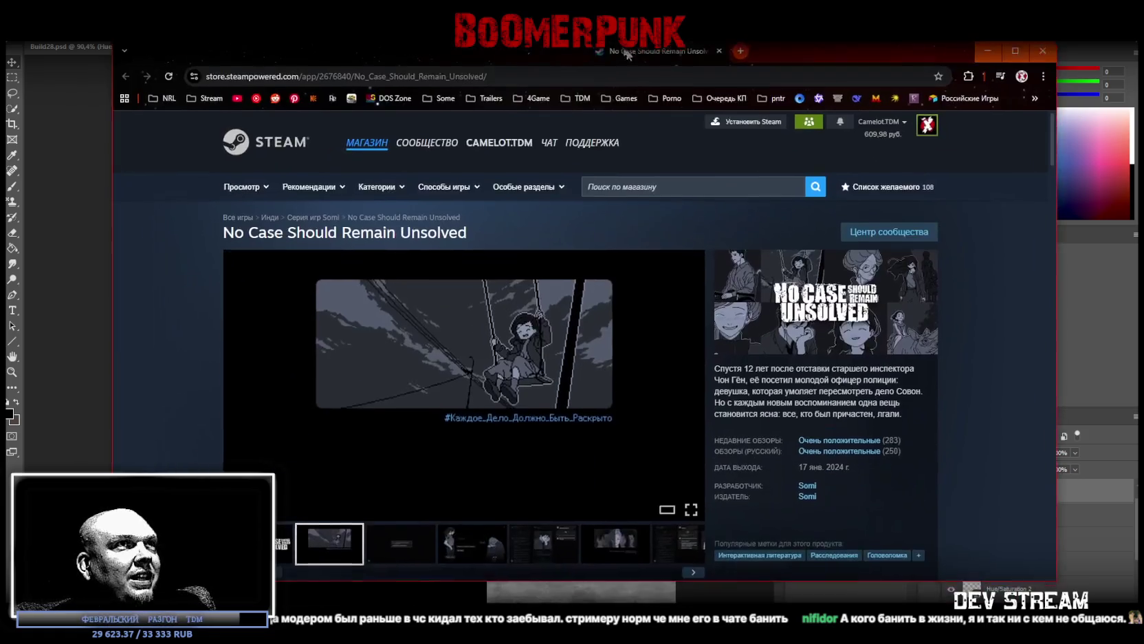
pyautogui.doubleClick(616, 42)
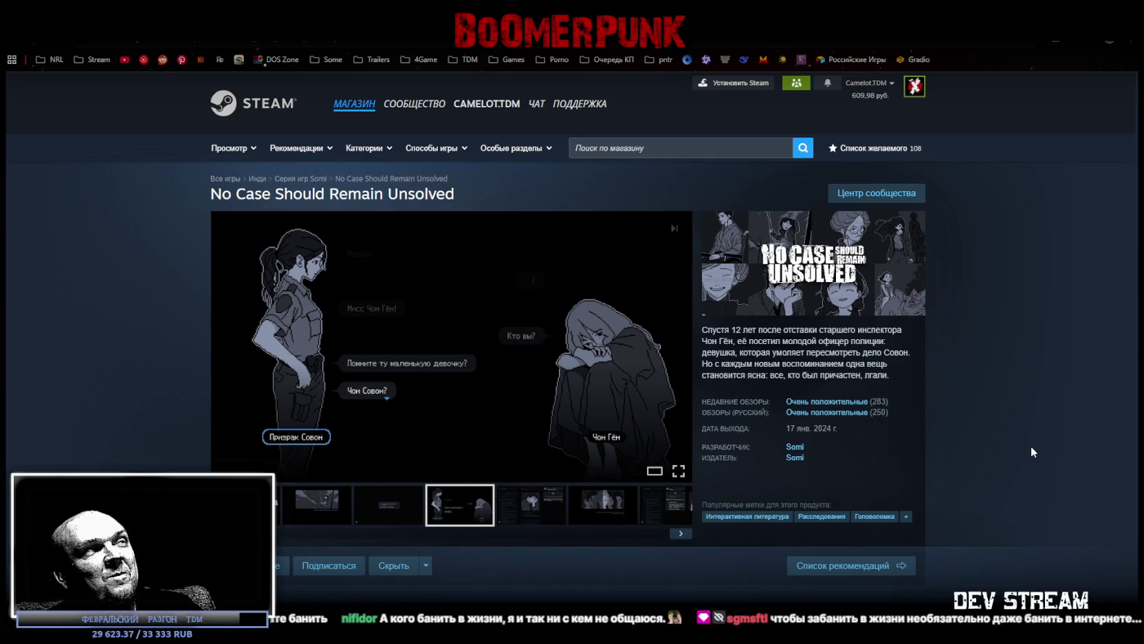
pyautogui.press('F11')
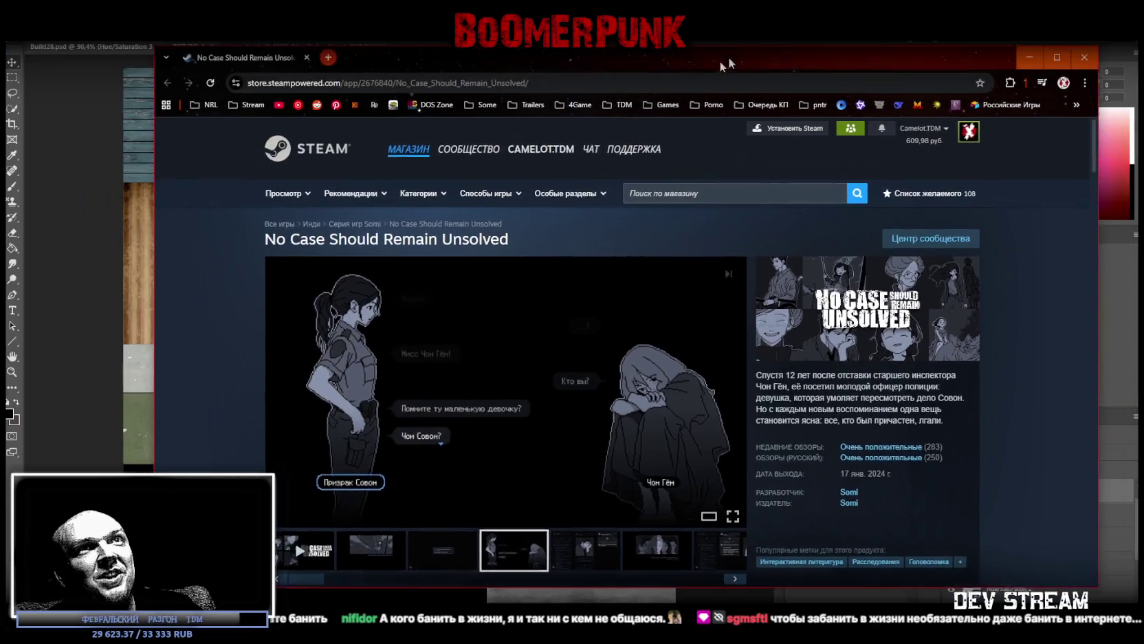
# - Return to the Build28 atlas, save it, and close the File menu without running a script
pyautogui.hotkey('alt', 'Tab')
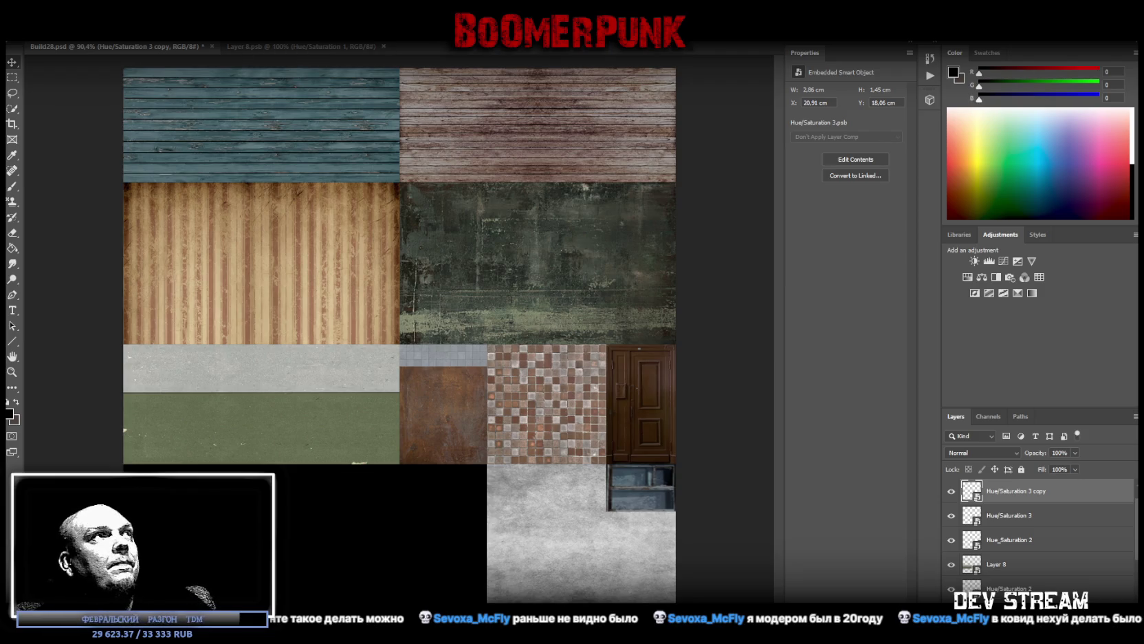
pyautogui.hotkey('ctrl', 's')
pyautogui.click(34, 35)
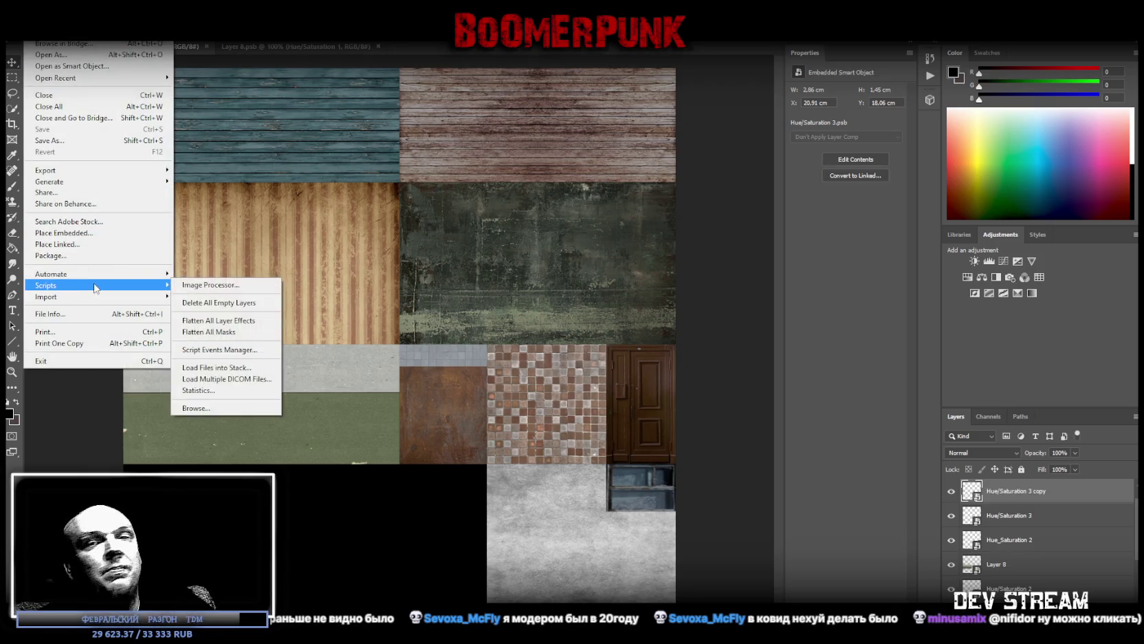
pyautogui.moveTo(46, 284)
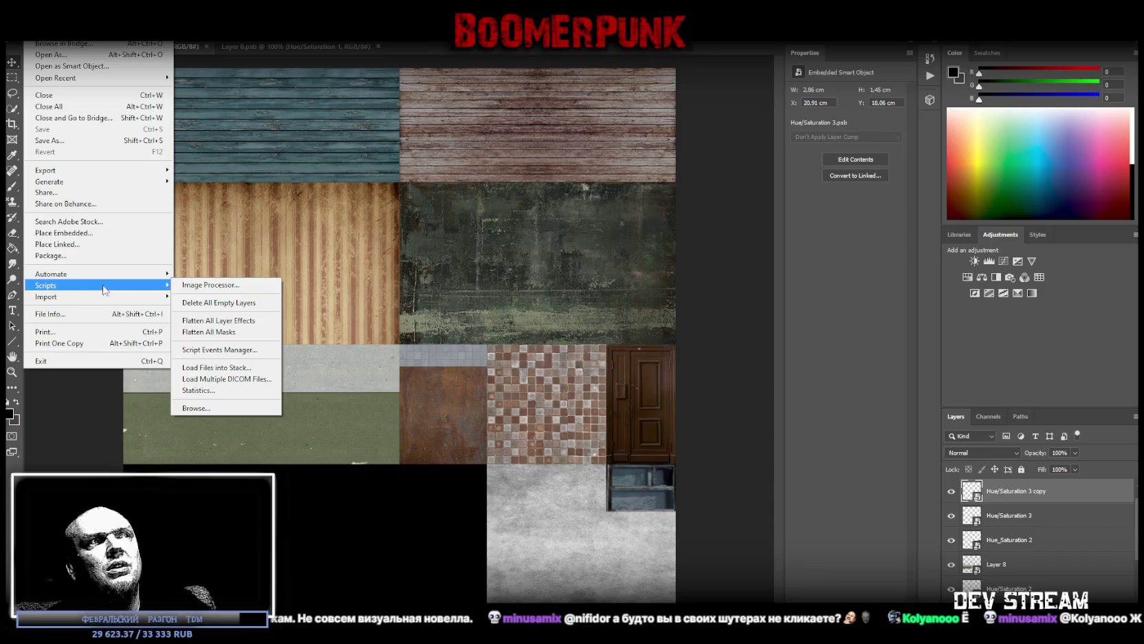
pyautogui.click(400, 548)
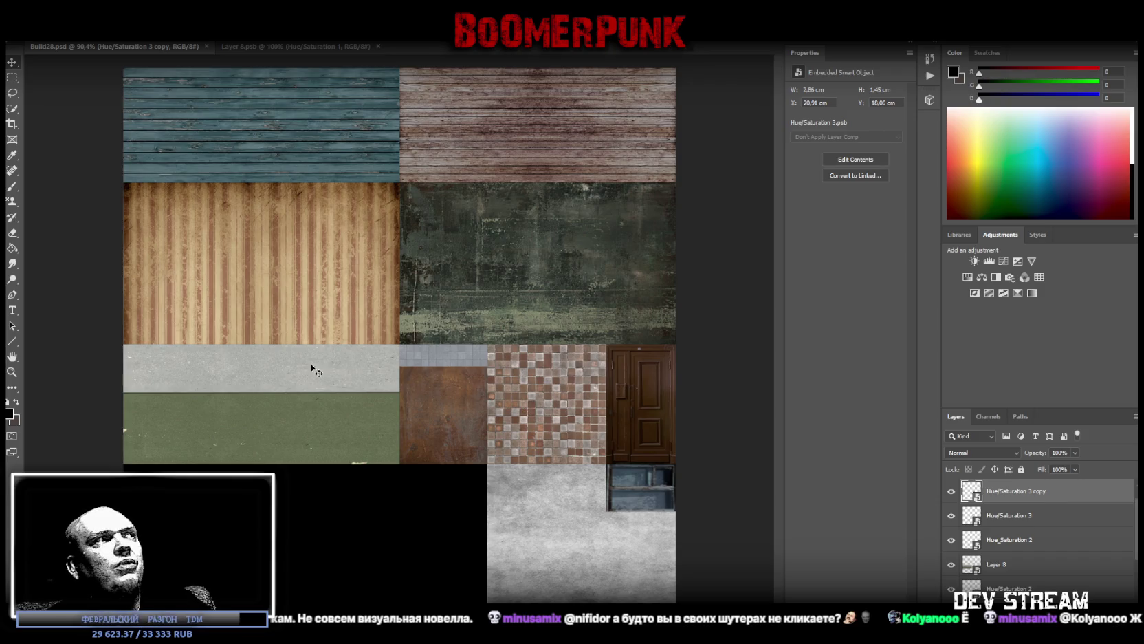
# - Zoom around the atlas and toggle the top colour-adjusted layer off and on to compare
pyautogui.press('z')
pyautogui.keyDown('alt'); pyautogui.click(411, 452); pyautogui.keyUp('alt')
pyautogui.click(421, 454)
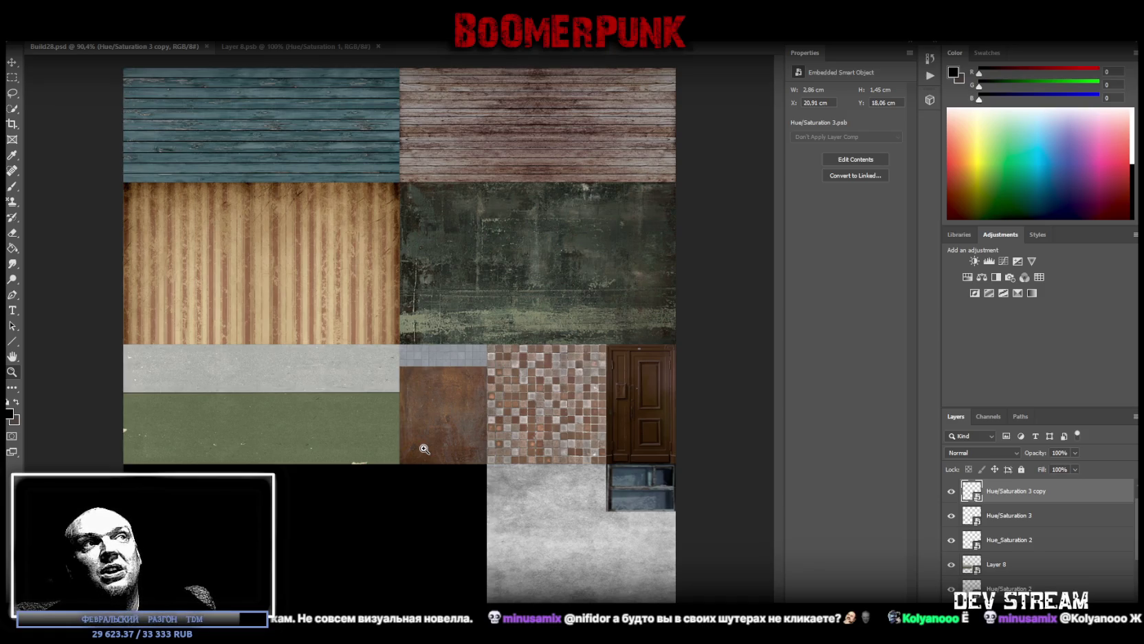
pyautogui.keyDown('alt'); pyautogui.click(394, 481); pyautogui.keyUp('alt')
pyautogui.click(395, 483)
pyautogui.click(396, 485)
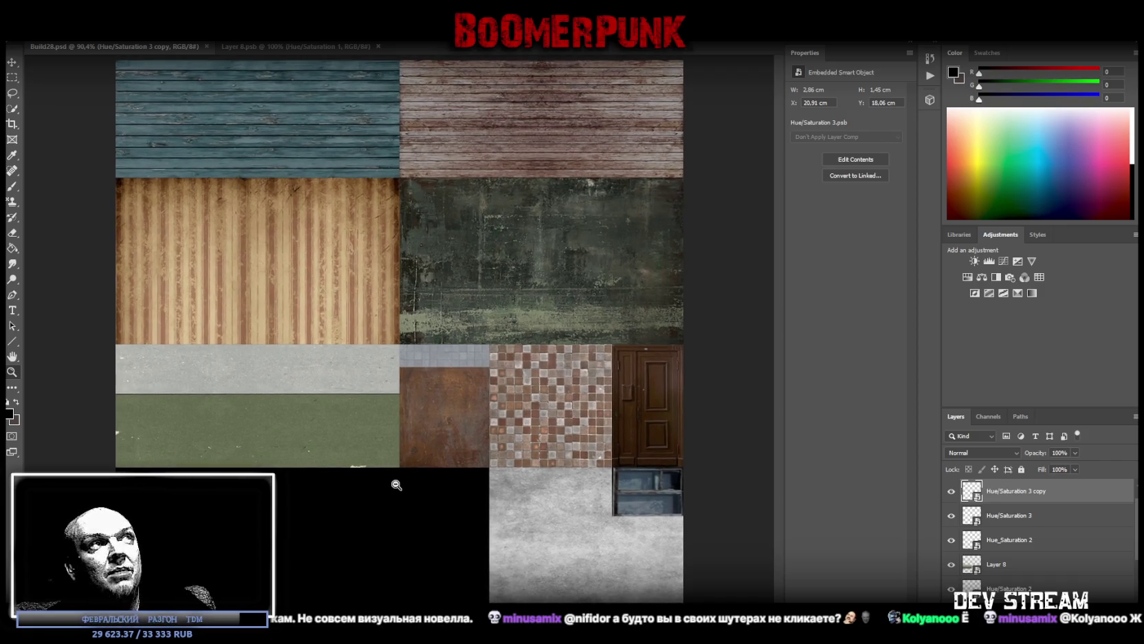
pyautogui.keyDown('alt'); pyautogui.click(397, 484); pyautogui.keyUp('alt')
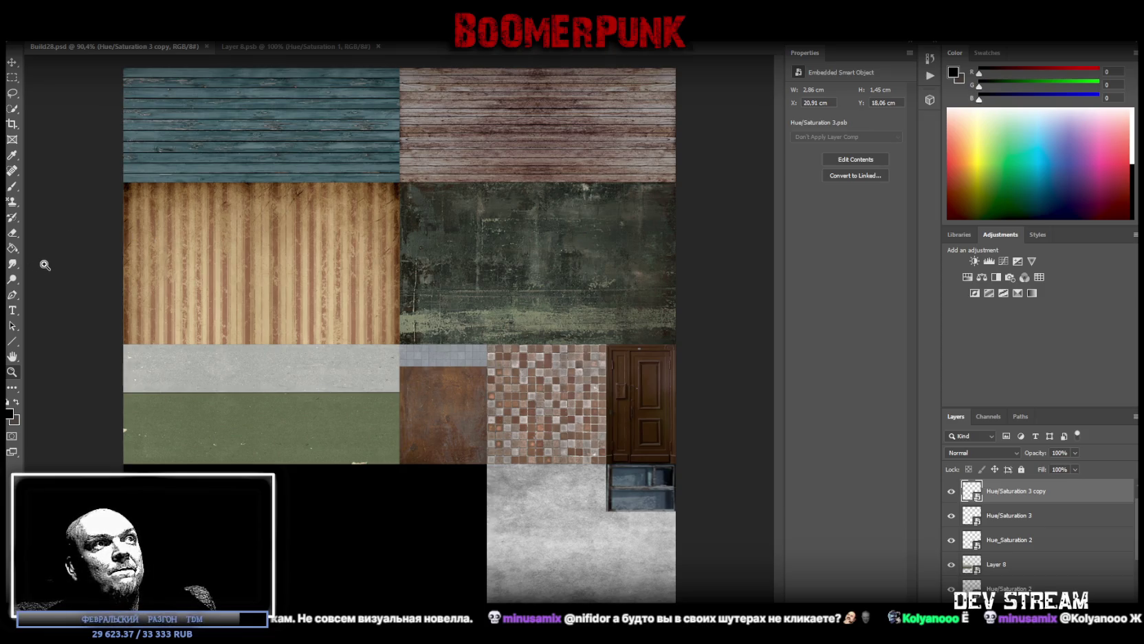
pyautogui.click(952, 492)
pyautogui.click(952, 493)
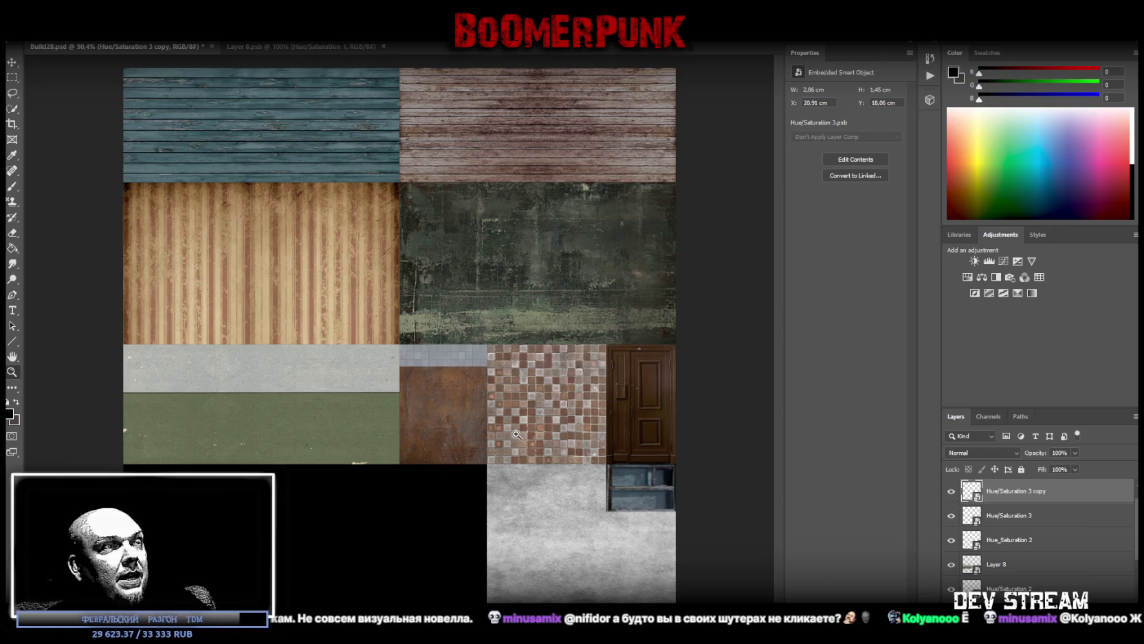
# - Save the atlas document and start a Save As under a new name
pyautogui.hotkey('ctrl', 's')
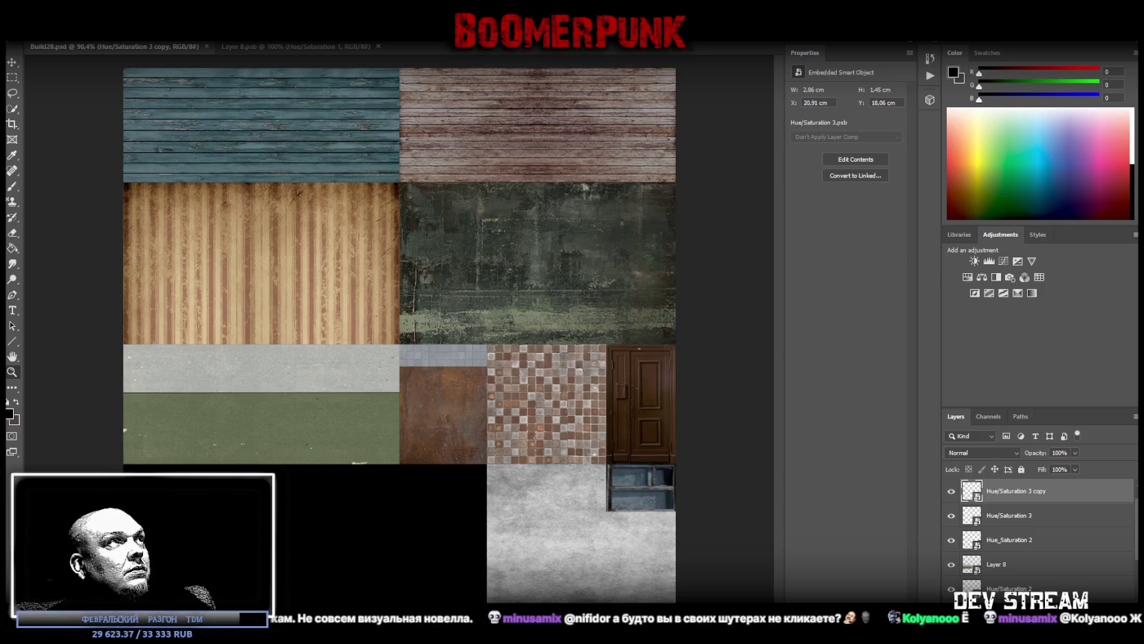
pyautogui.click(31, 34)
pyautogui.click(83, 145)
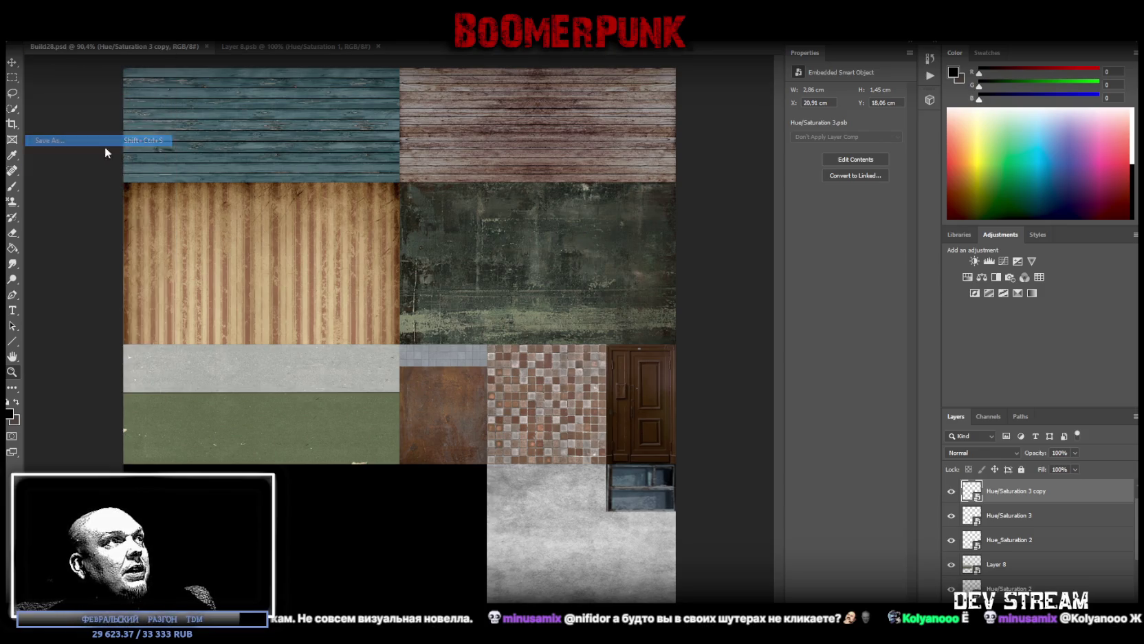
# - Save the atlas as PNG, overwriting Build28.png, and switch to Blockbench
pyautogui.click(220, 389)
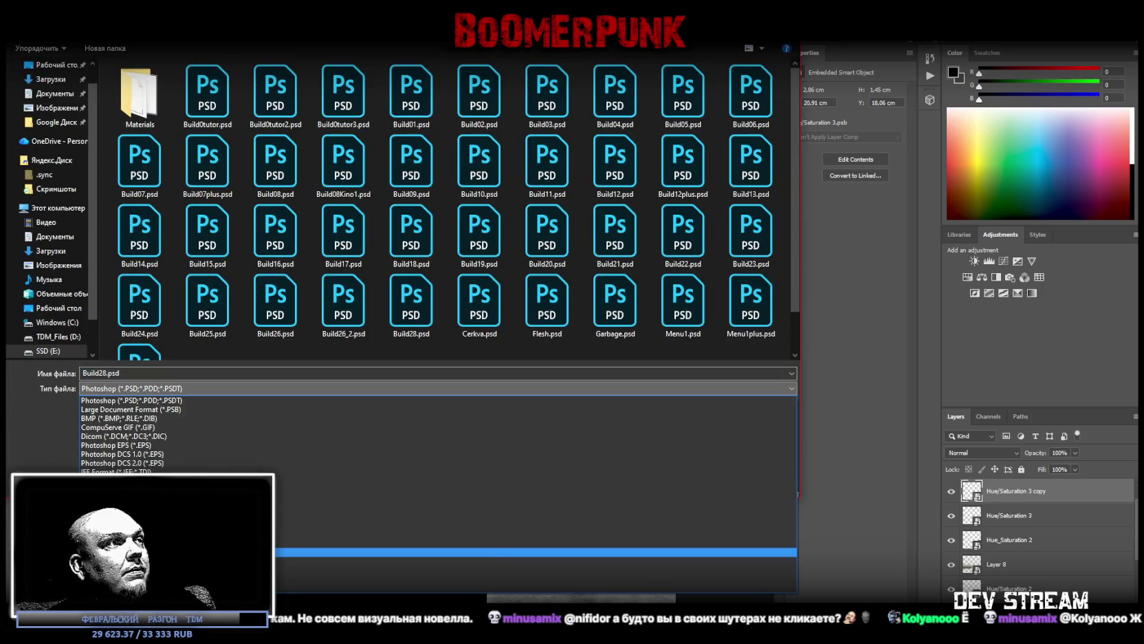
pyautogui.click(227, 552)
pyautogui.click(700, 482)
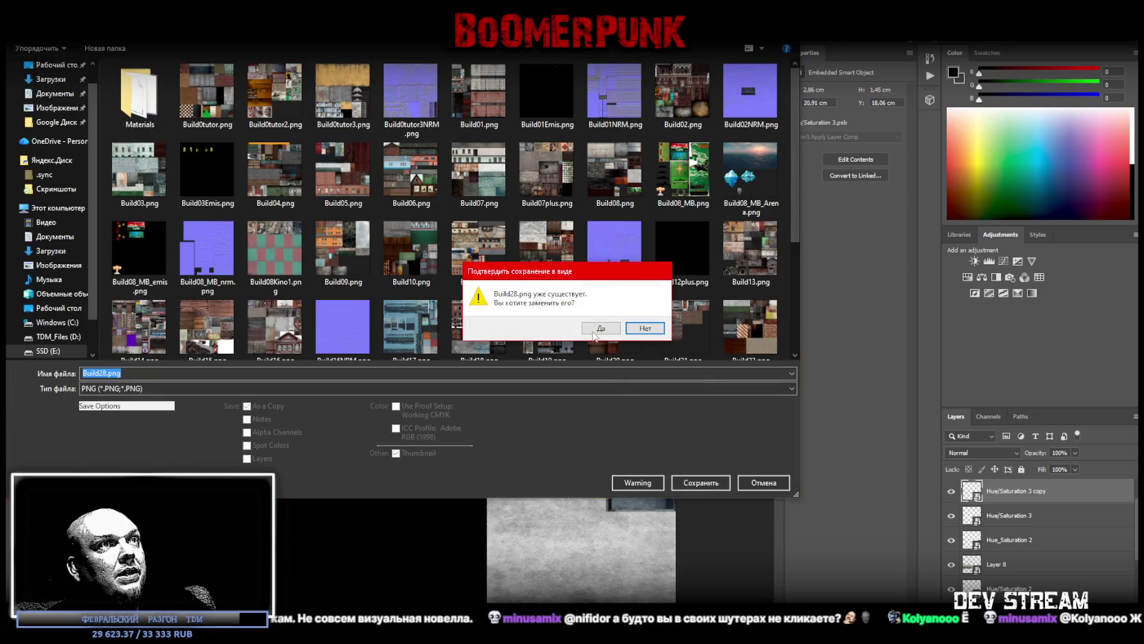
pyautogui.click(595, 329)
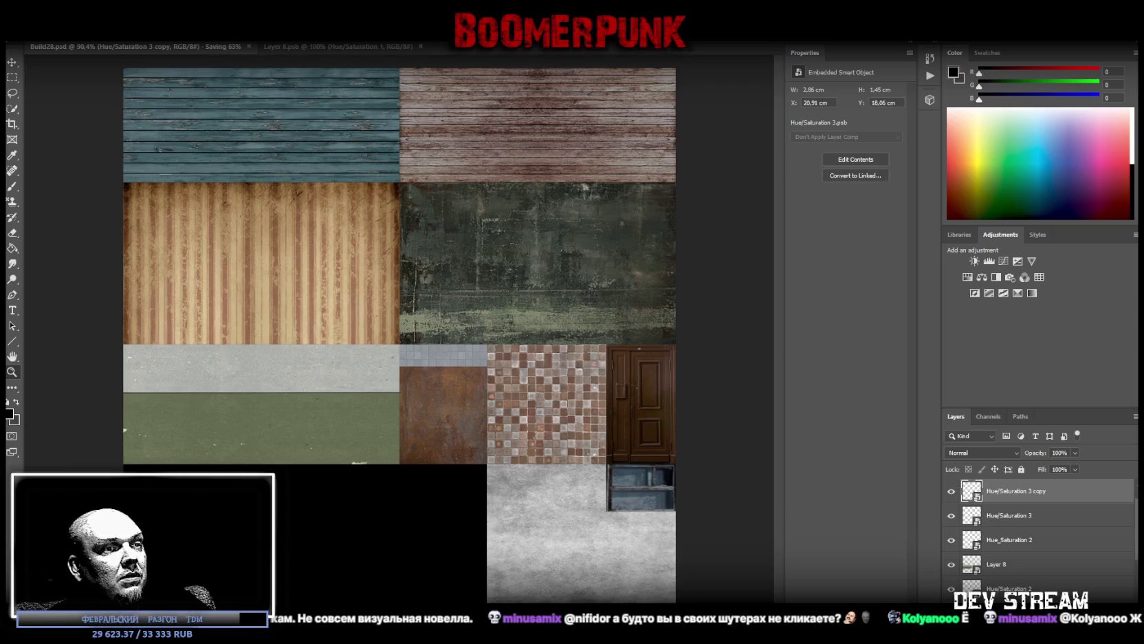
pyautogui.hotkey('alt', 'Tab')
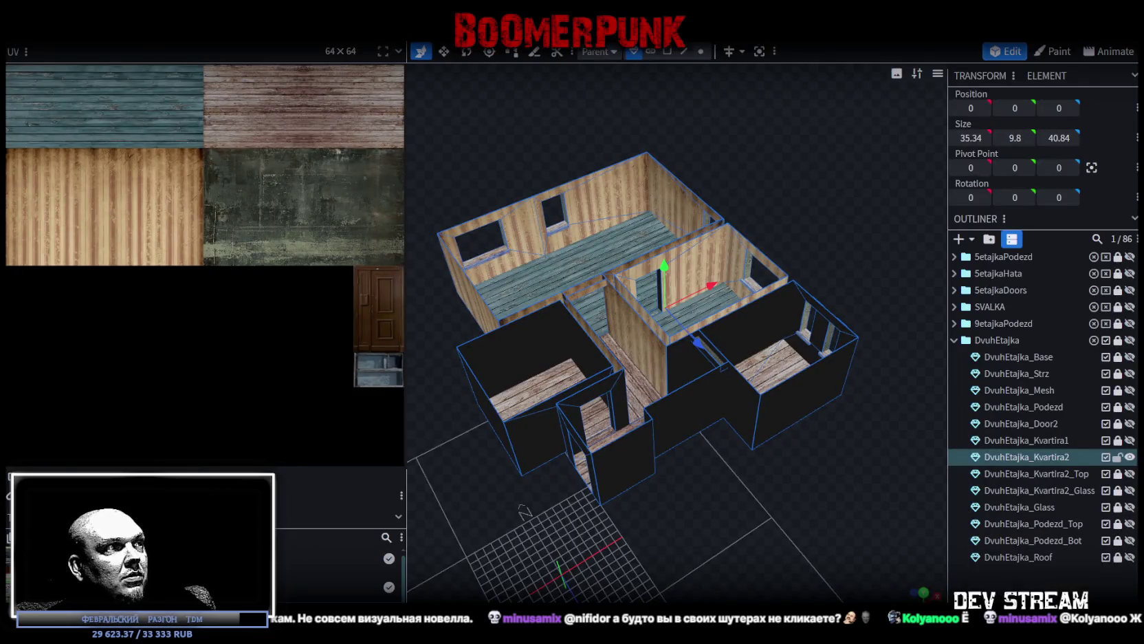
# - Reload the Build28 atlas texture from the updated file and orbit into the house
pyautogui.rightClick(102, 213)
pyautogui.click(151, 508)
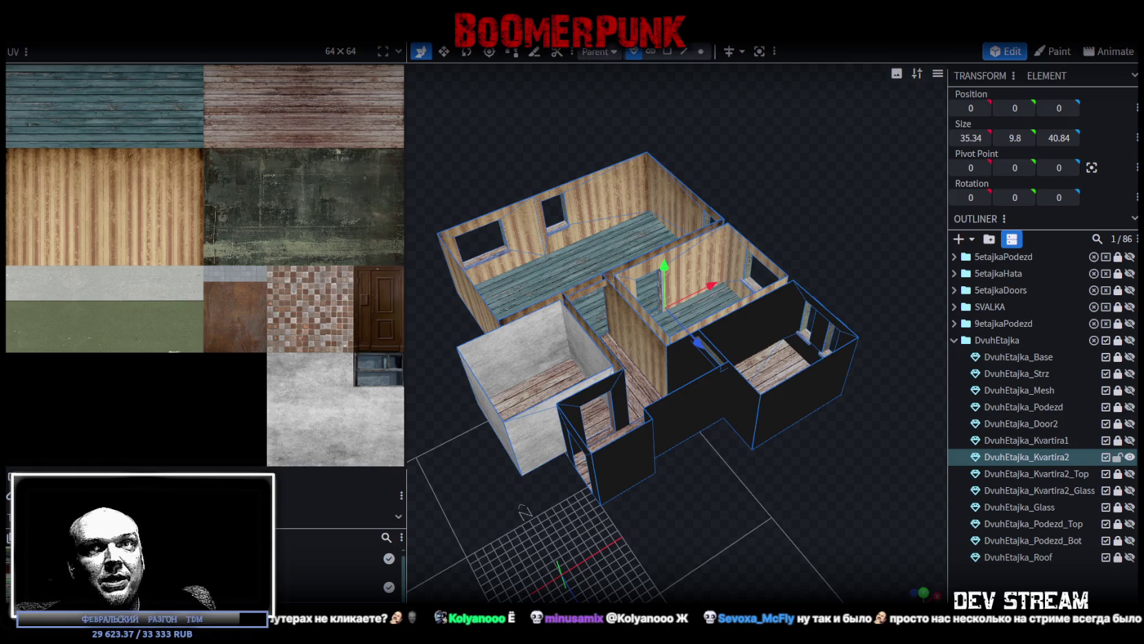
pyautogui.scroll(-3, 693, 430)
pyautogui.moveTo(674, 494)
pyautogui.mouseDown()
pyautogui.moveTo(683, 464)
pyautogui.moveTo(726, 547)
pyautogui.moveTo(688, 518)
pyautogui.mouseUp()
pyautogui.scroll(5, 683, 464)
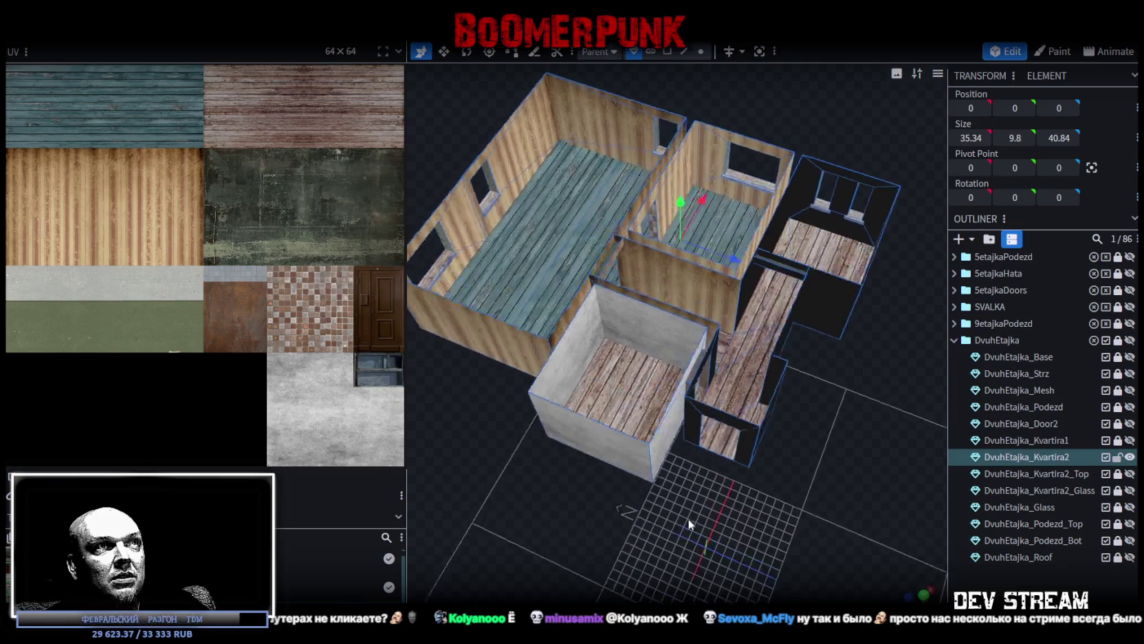
pyautogui.scroll(5, 669, 322)
# - Select the side room's wall faces and remap their UVs, undoing a move onto the green strip
pyautogui.click(667, 51)
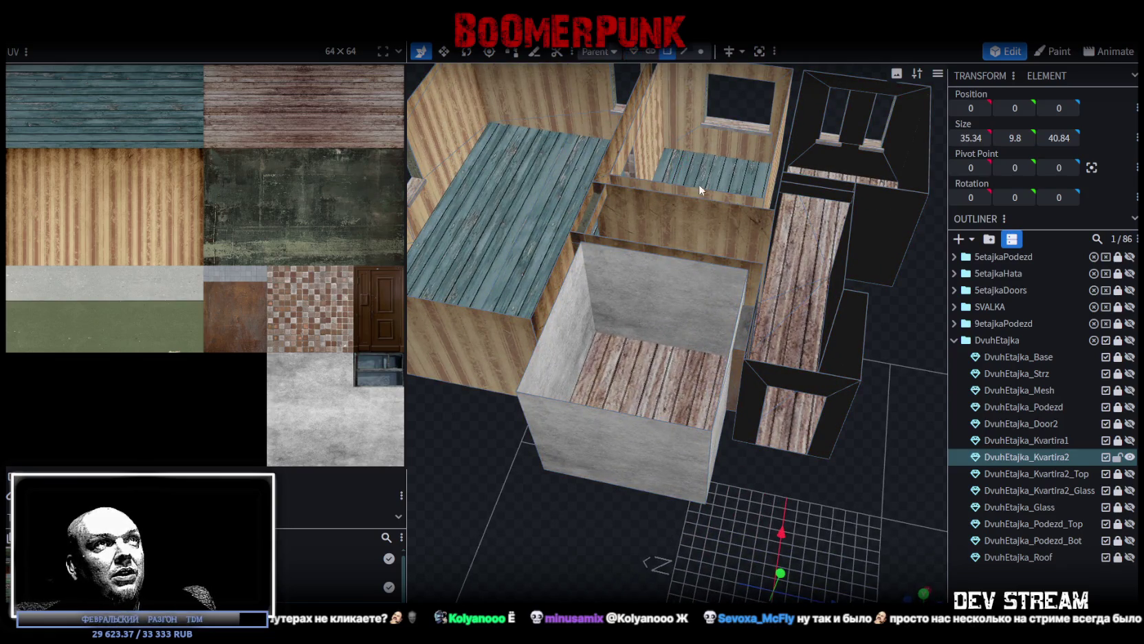
pyautogui.click(657, 297)
pyautogui.keyDown('shift'); pyautogui.click(572, 347); pyautogui.keyUp('shift')
pyautogui.keyDown('shift'); pyautogui.click(657, 453); pyautogui.keyUp('shift')
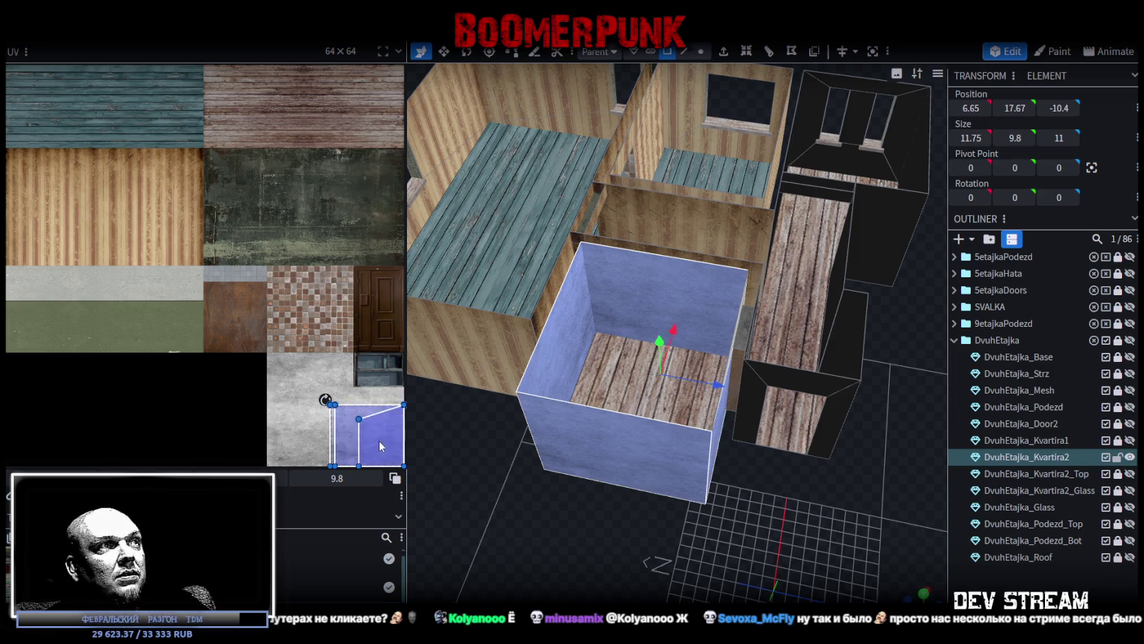
pyautogui.moveTo(379, 445); pyautogui.dragTo(161, 335)
pyautogui.hotkey('ctrl', 'z')
pyautogui.moveTo(789, 542)
pyautogui.mouseDown()
pyautogui.moveTo(671, 544)
pyautogui.moveTo(739, 530)
pyautogui.moveTo(697, 516)
pyautogui.moveTo(541, 513)
pyautogui.moveTo(525, 400)
pyautogui.moveTo(703, 543)
pyautogui.moveTo(779, 512)
pyautogui.mouseUp()
pyautogui.click(687, 365)
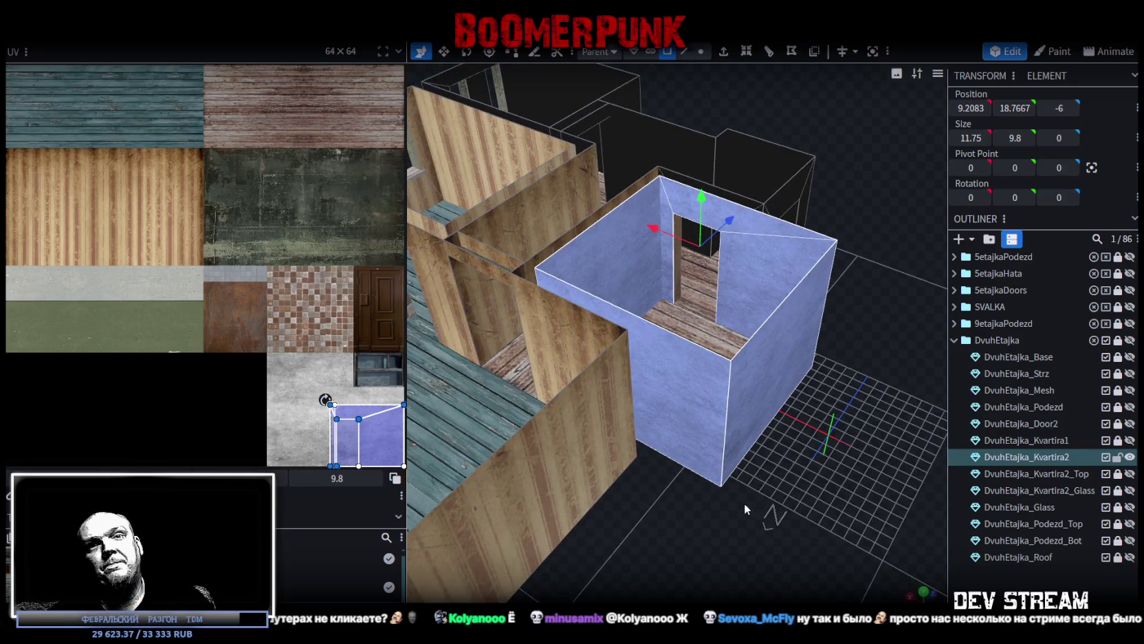
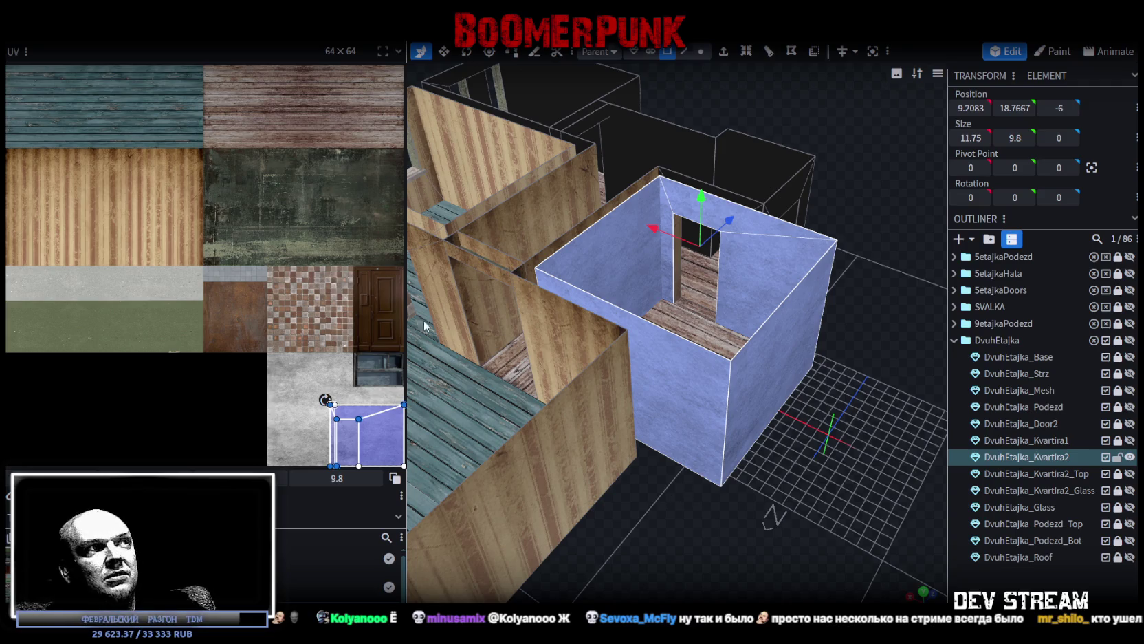
# - Move the room's UV islands onto the grey-and-green strip and enlarge them over the plaster
pyautogui.moveTo(347, 436); pyautogui.dragTo(24, 307)
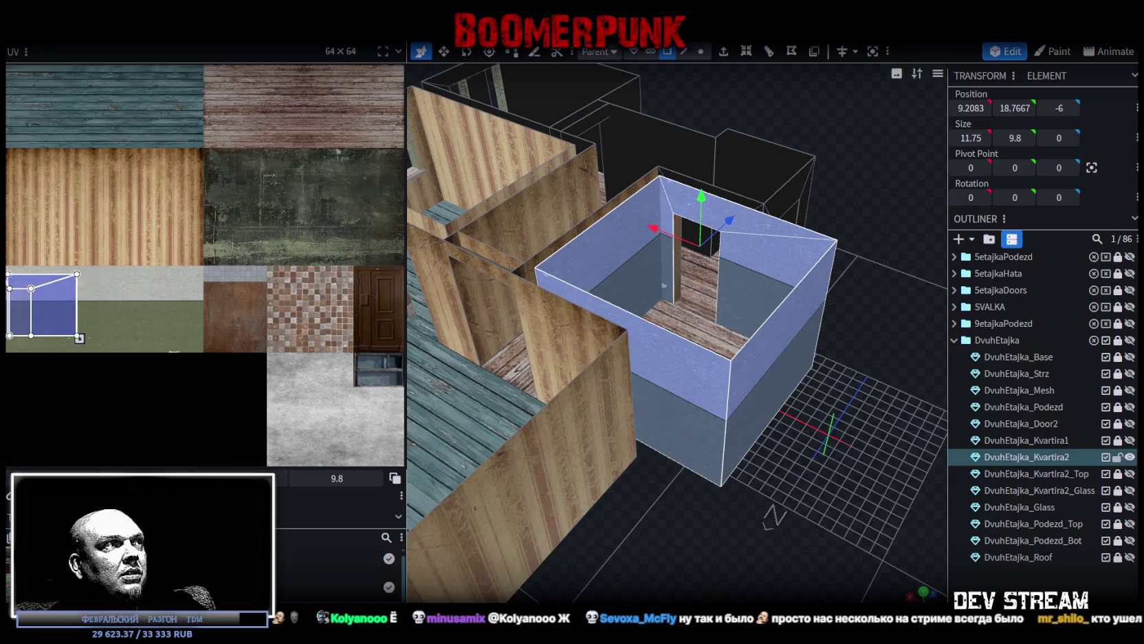
pyautogui.scroll(3, 24, 307)
pyautogui.scroll(2, 110, 289)
pyautogui.scroll(2, 120, 280)
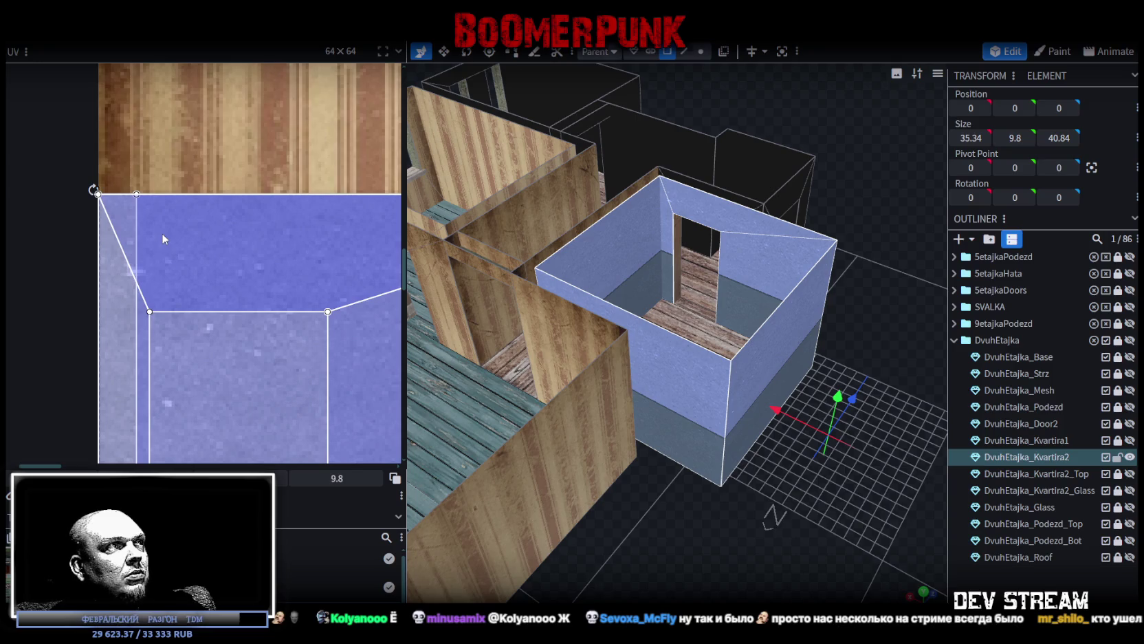
pyautogui.scroll(-2, 164, 239)
pyautogui.scroll(-2, 171, 268)
pyautogui.scroll(-1, 227, 303)
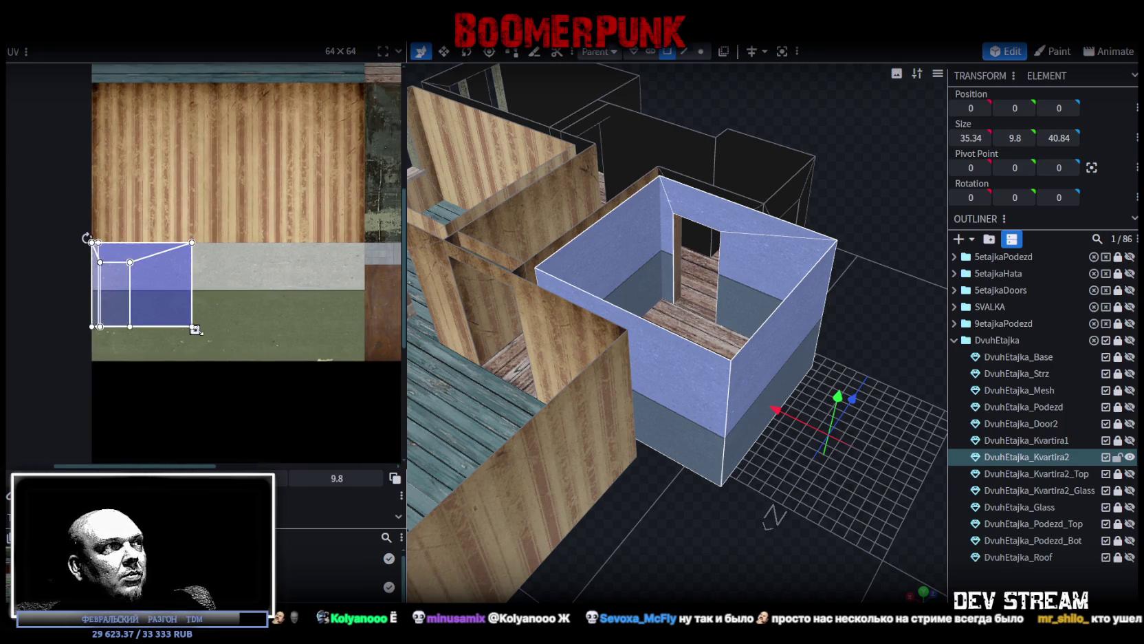
pyautogui.moveTo(194, 329)
pyautogui.mouseDown()
pyautogui.moveTo(237, 361)
pyautogui.moveTo(247, 335)
pyautogui.mouseUp()
pyautogui.scroll(2, 234, 357)
pyautogui.scroll(2, 206, 340)
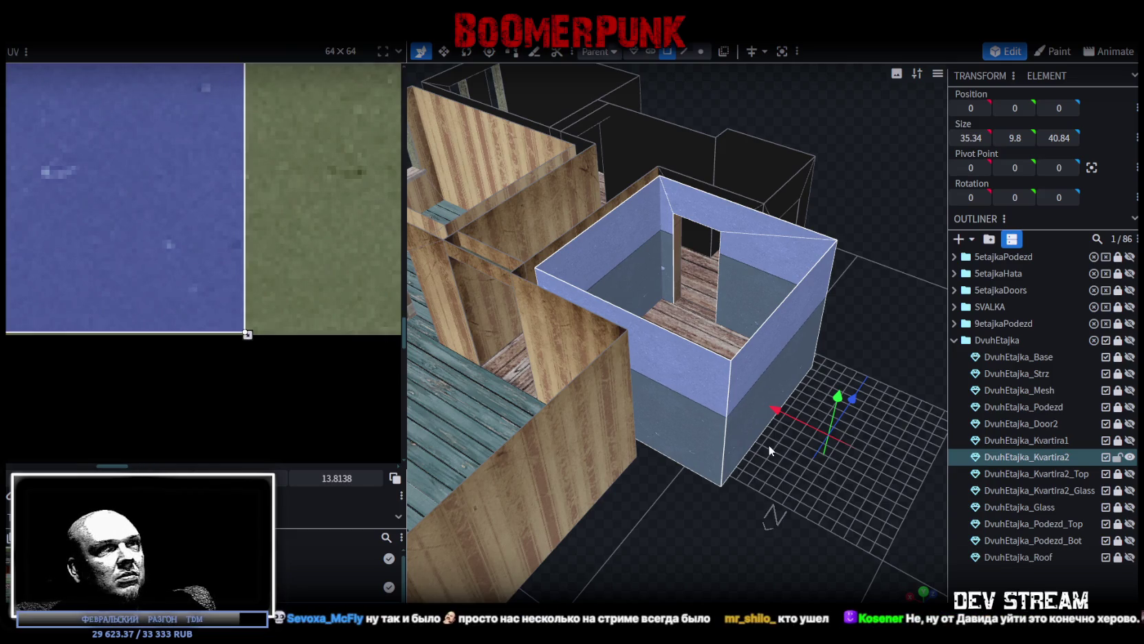
# - Place two selected wall faces' UVs on the plaster strip and trim the right edge inward
pyautogui.moveTo(867, 551)
pyautogui.mouseDown()
pyautogui.moveTo(909, 573)
pyautogui.moveTo(901, 564)
pyautogui.mouseUp()
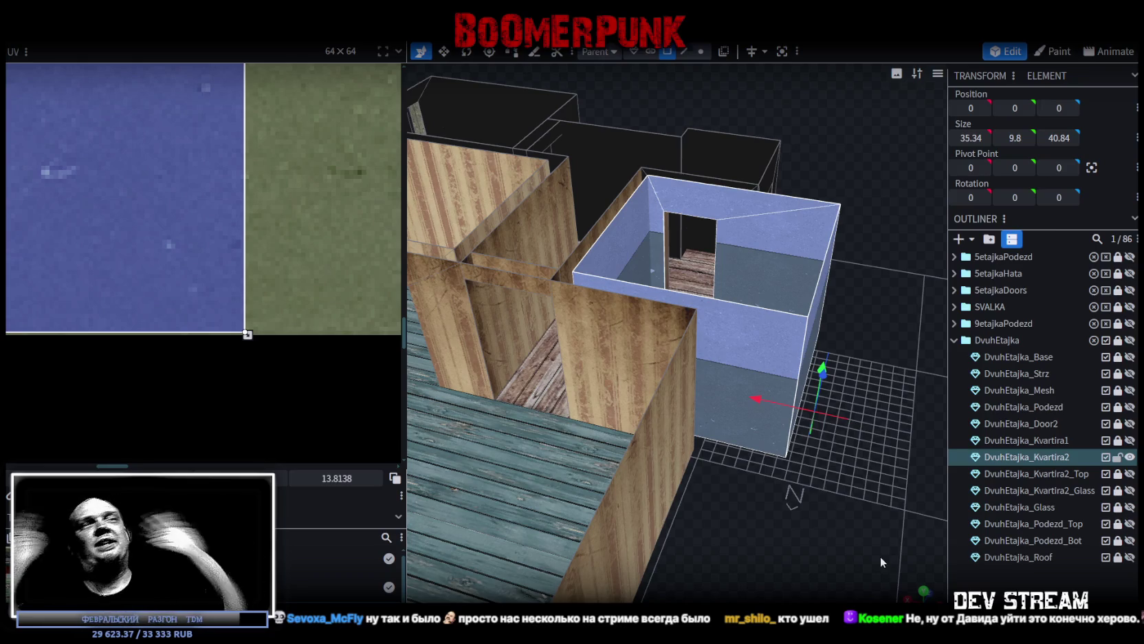
pyautogui.moveTo(880, 556); pyautogui.dragTo(736, 429)
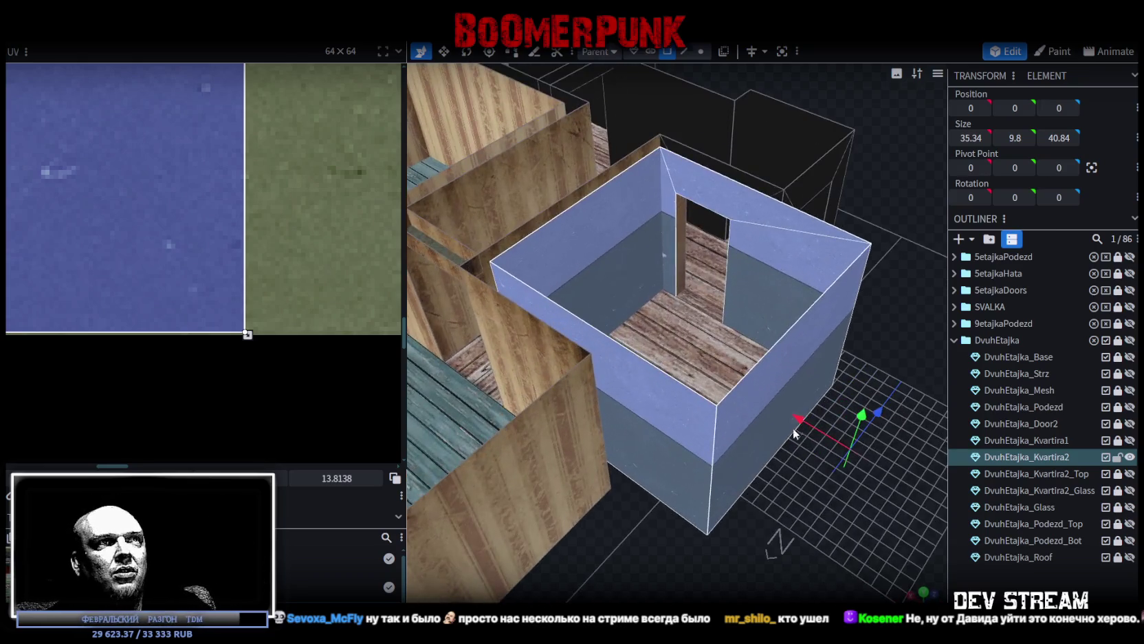
pyautogui.scroll(2, 736, 429)
pyautogui.click(712, 429)
pyautogui.keyDown('shift'); pyautogui.click(774, 389); pyautogui.keyUp('shift')
pyautogui.scroll(-3, 229, 256)
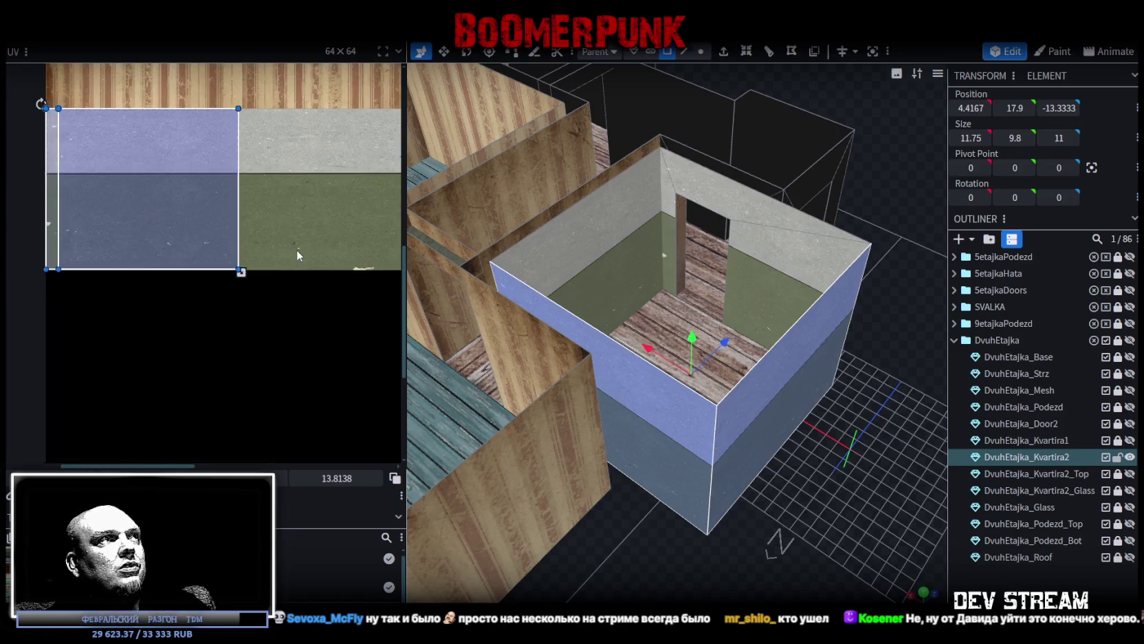
pyautogui.moveTo(164, 342)
pyautogui.mouseDown()
pyautogui.moveTo(233, 308)
pyautogui.moveTo(268, 308)
pyautogui.mouseUp()
pyautogui.scroll(3, 269, 309)
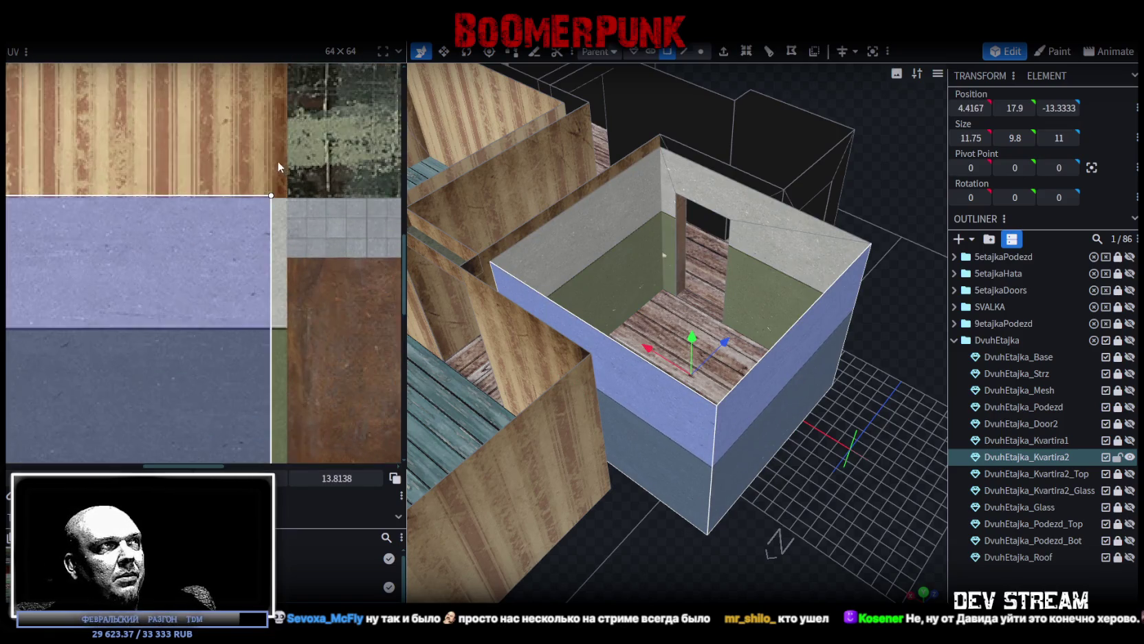
pyautogui.click(239, 293)
pyautogui.moveTo(241, 296); pyautogui.dragTo(238, 298)
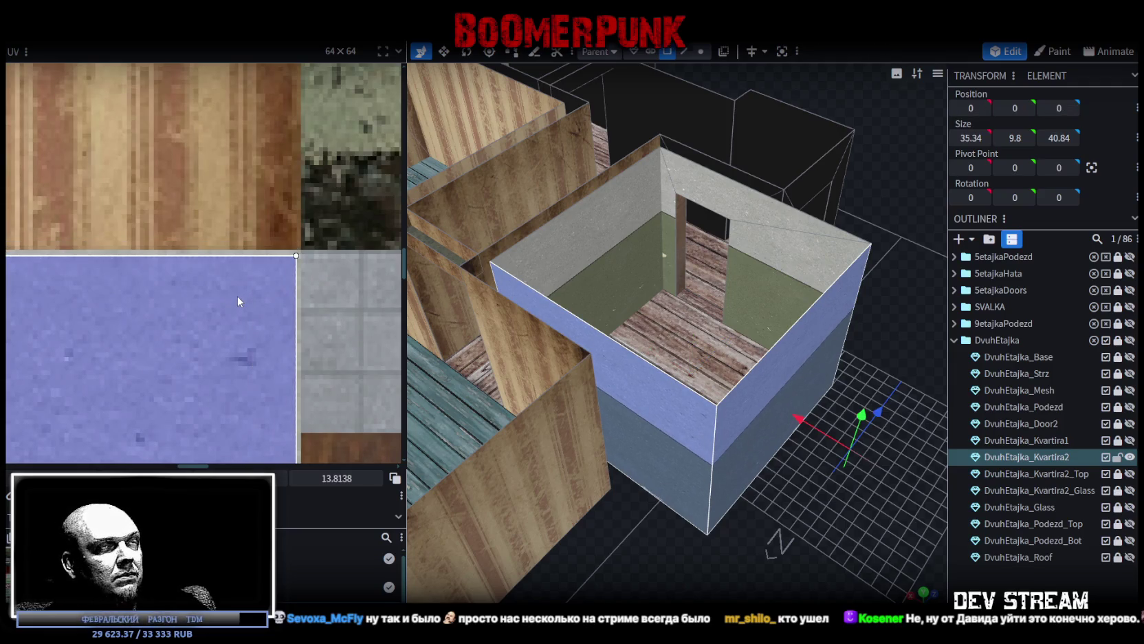
# - Select another of the room's wall faces and its UV area in the UV editor
pyautogui.moveTo(791, 447); pyautogui.dragTo(763, 481)
pyautogui.click(729, 358)
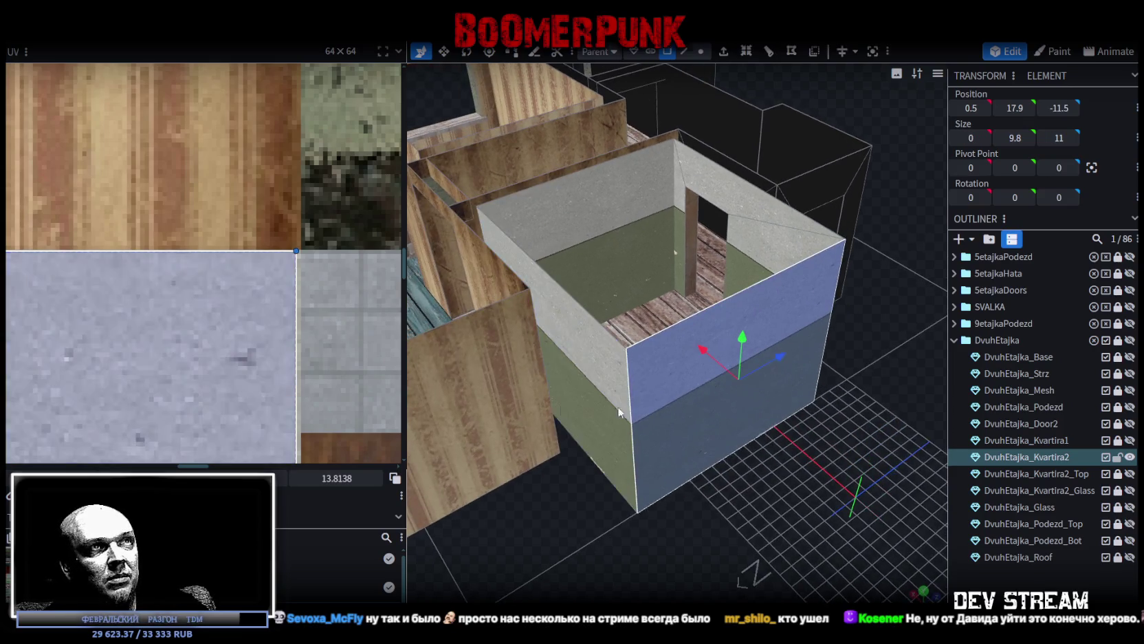
pyautogui.scroll(-1, 129, 382)
pyautogui.scroll(2, 206, 316)
pyautogui.scroll(-2, 234, 293)
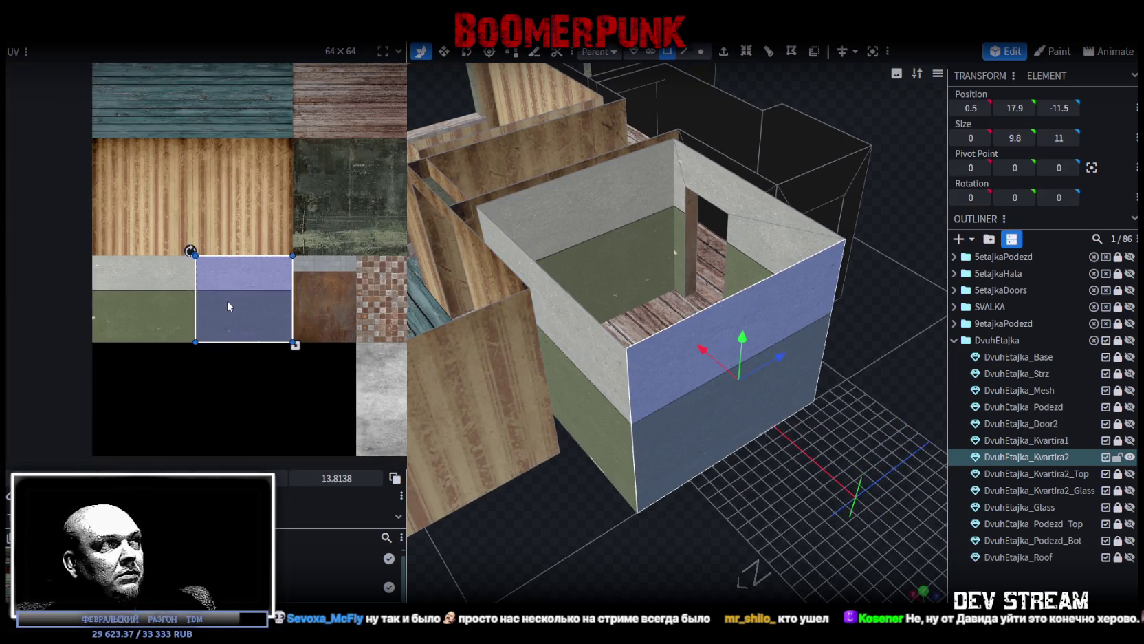
pyautogui.click(169, 300)
pyautogui.scroll(3, 185, 264)
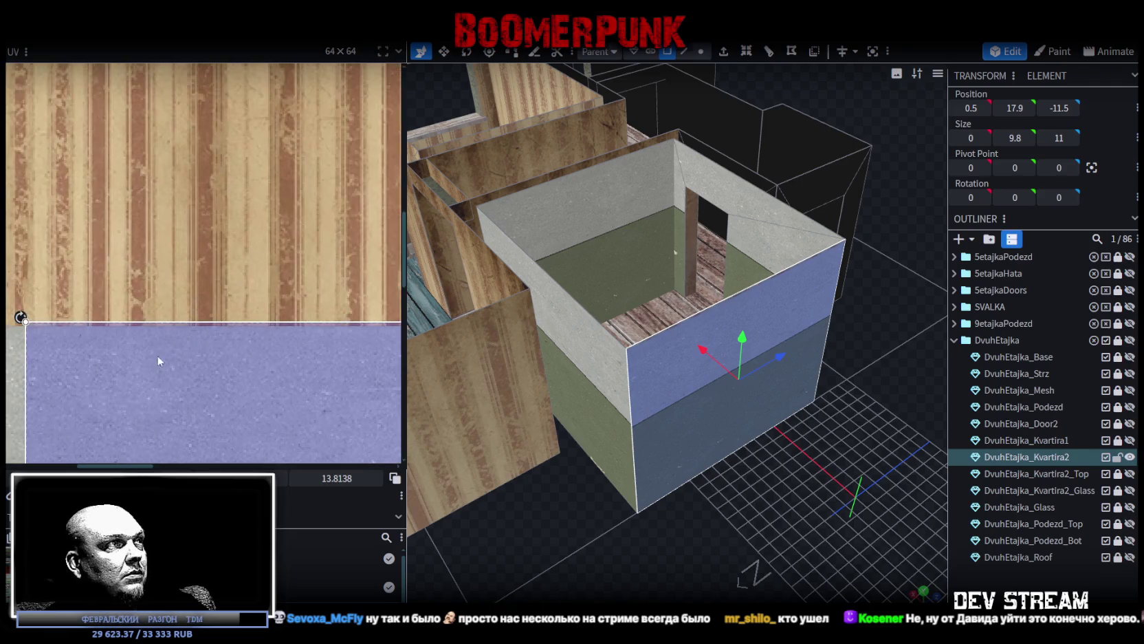
pyautogui.scroll(1, 144, 364)
pyautogui.scroll(2, 169, 364)
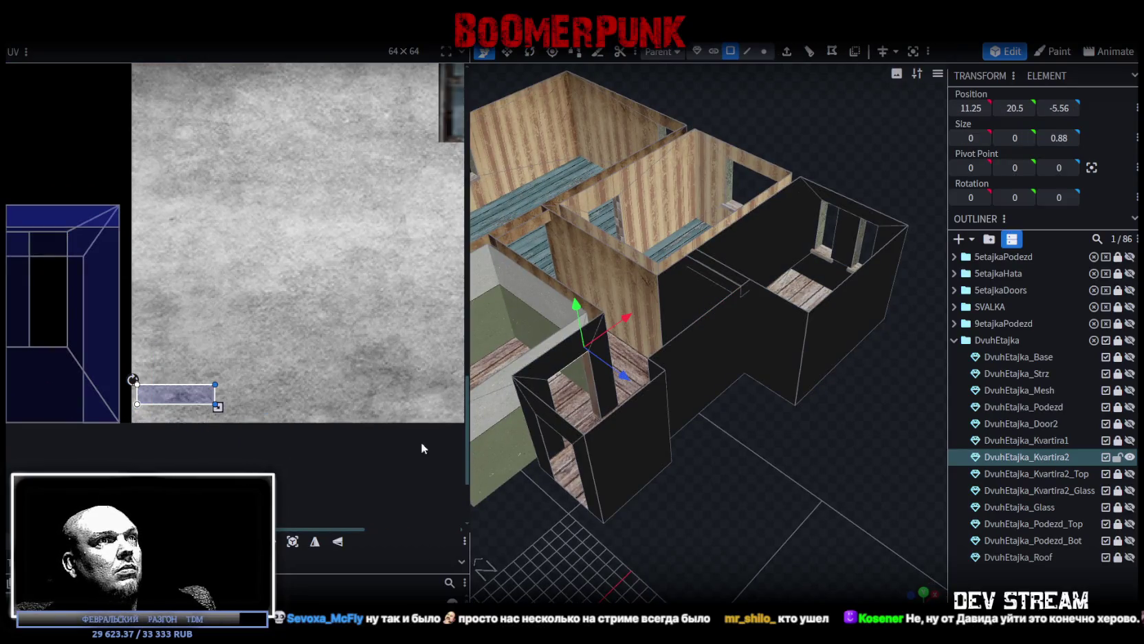
# - Move the selected face's UV onto the concrete texture of the atlas
pyautogui.moveTo(625, 526)
pyautogui.mouseDown()
pyautogui.moveTo(709, 555)
pyautogui.moveTo(700, 558)
pyautogui.mouseUp()
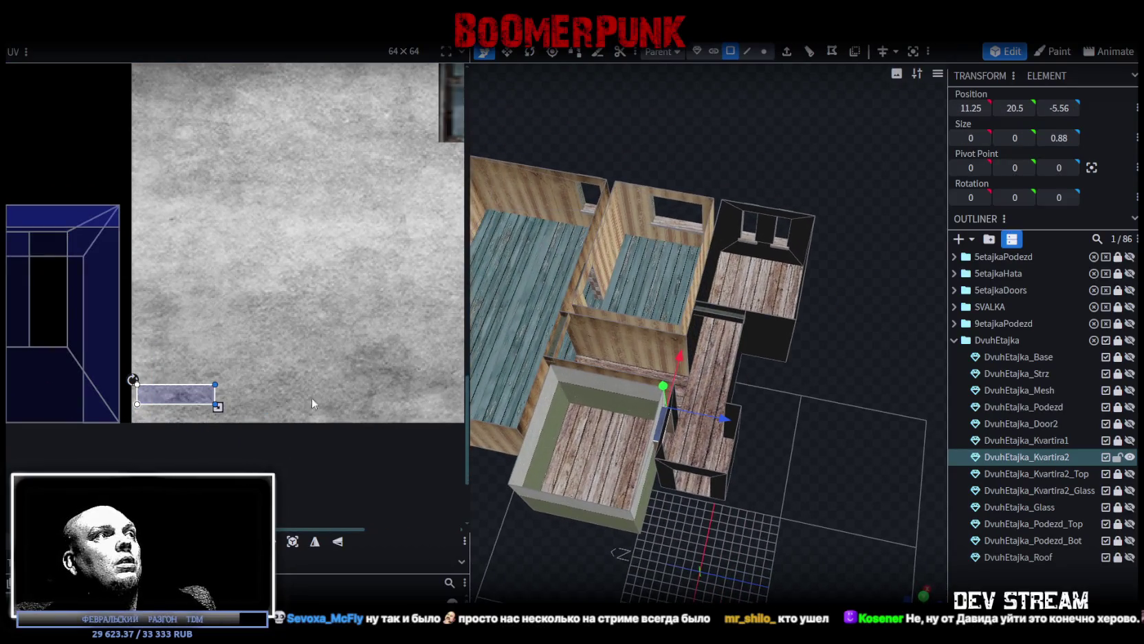
pyautogui.scroll(-3, 218, 362)
pyautogui.moveTo(218, 362); pyautogui.dragTo(348, 372, button='middle')
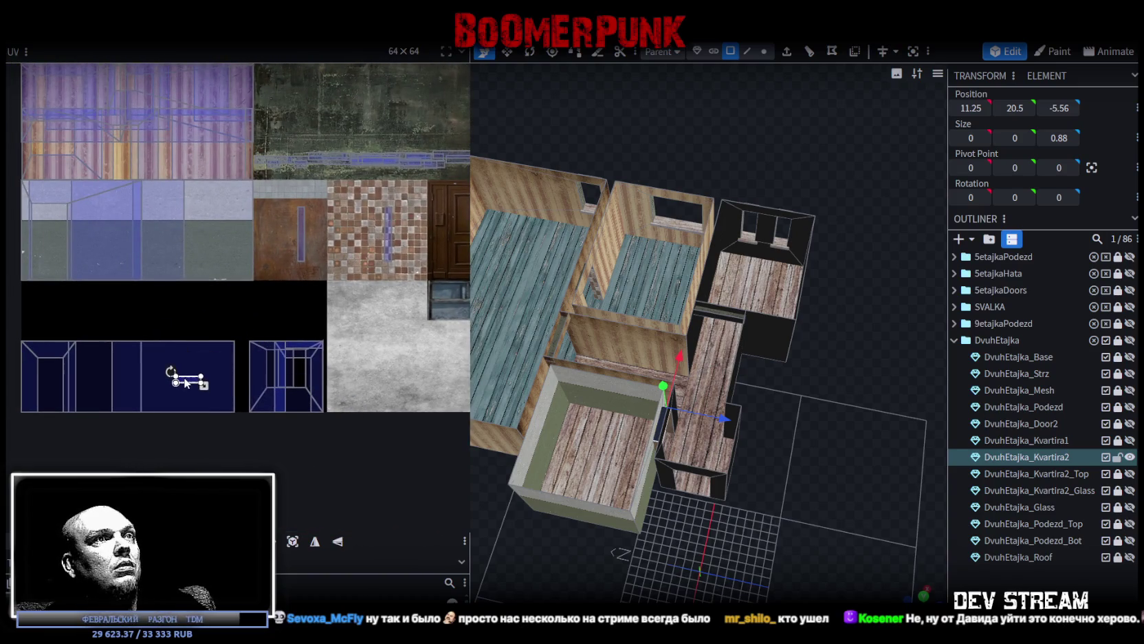
pyautogui.moveTo(186, 383)
pyautogui.mouseDown()
pyautogui.moveTo(248, 317)
pyautogui.moveTo(397, 328)
pyautogui.mouseUp()
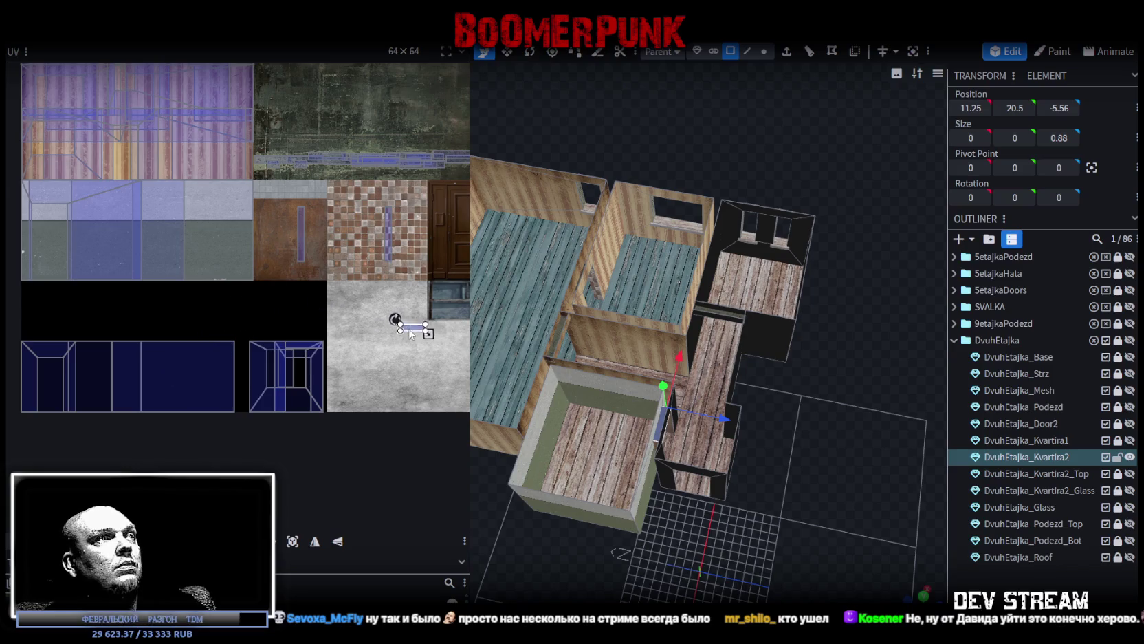
# - Move both large UV layouts up onto the plaster strip of the wall textures
pyautogui.moveTo(319, 325); pyautogui.dragTo(51, 425)
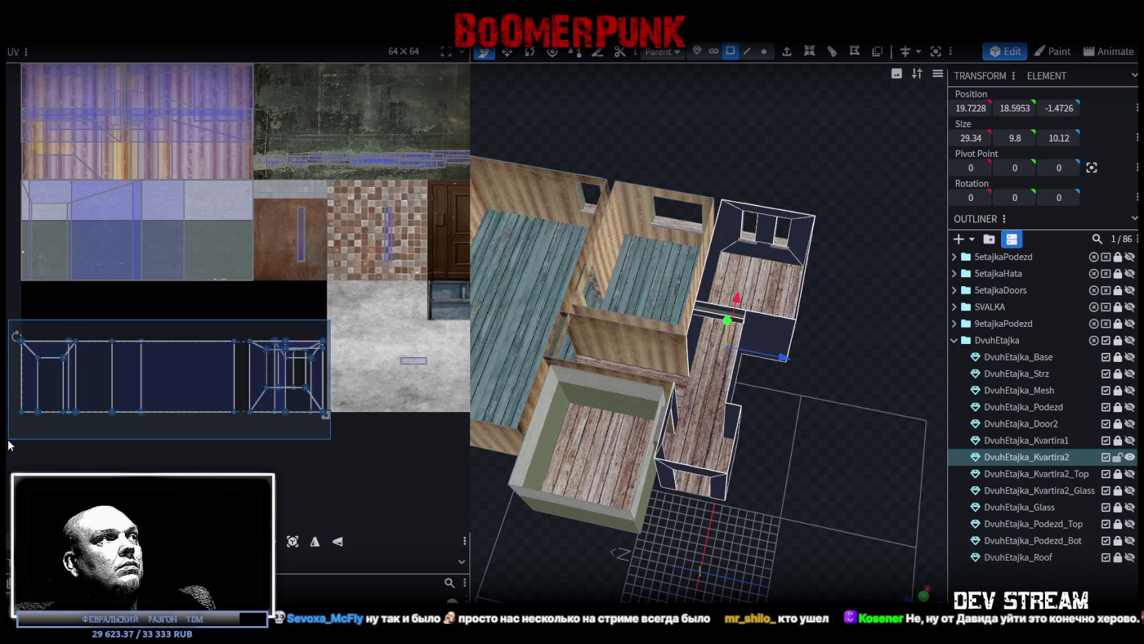
pyautogui.moveTo(10, 334); pyautogui.dragTo(10, 171)
pyautogui.scroll(3, 20, 179)
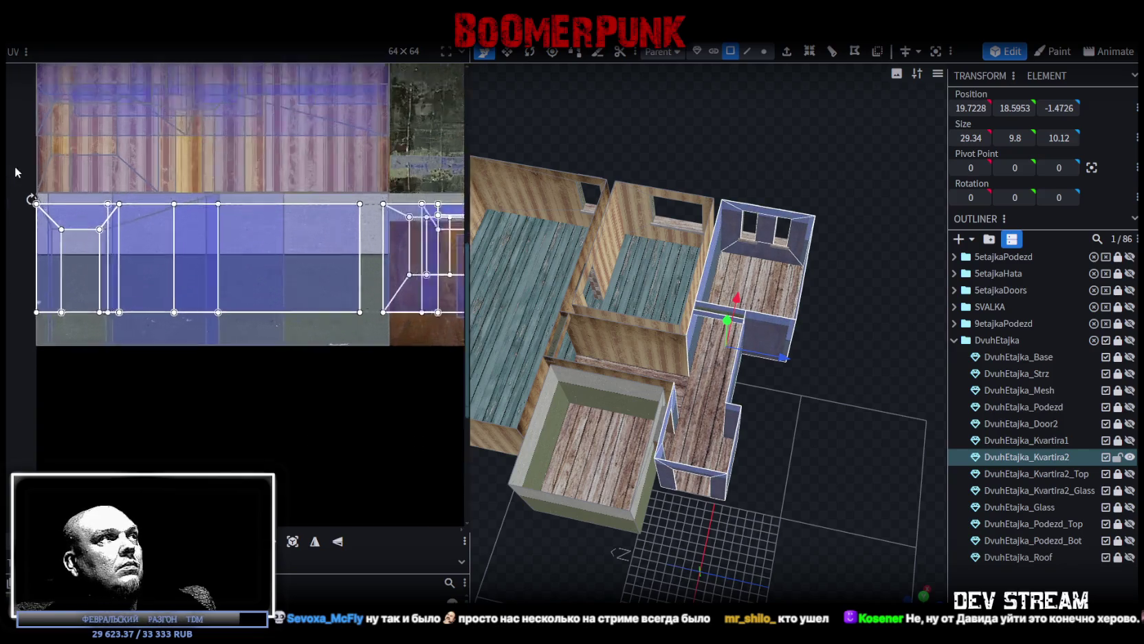
pyautogui.scroll(3, 87, 223)
pyautogui.scroll(3, 146, 310)
pyautogui.moveTo(147, 311)
pyautogui.mouseDown()
pyautogui.moveTo(169, 257)
pyautogui.moveTo(152, 227)
pyautogui.mouseUp()
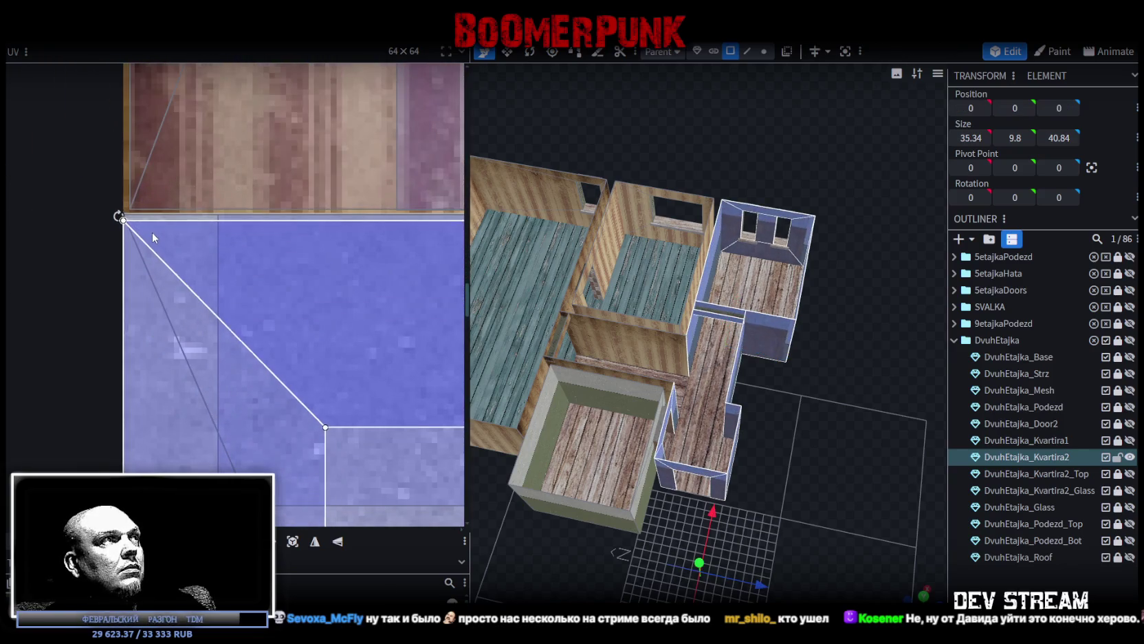
pyautogui.scroll(-2, 230, 332)
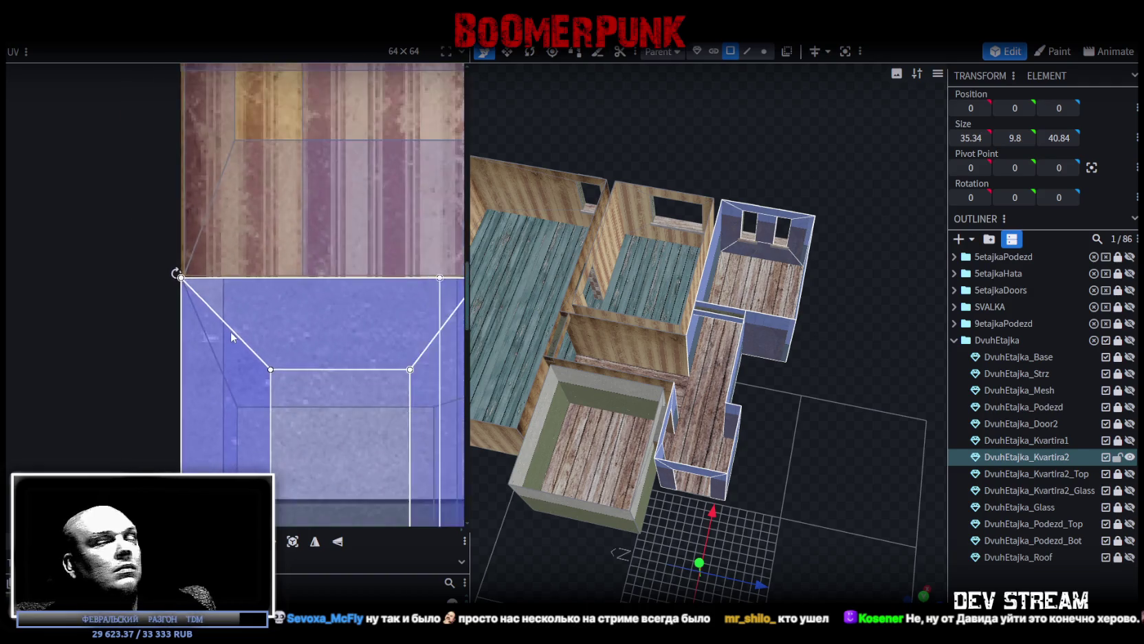
pyautogui.scroll(-2, 233, 328)
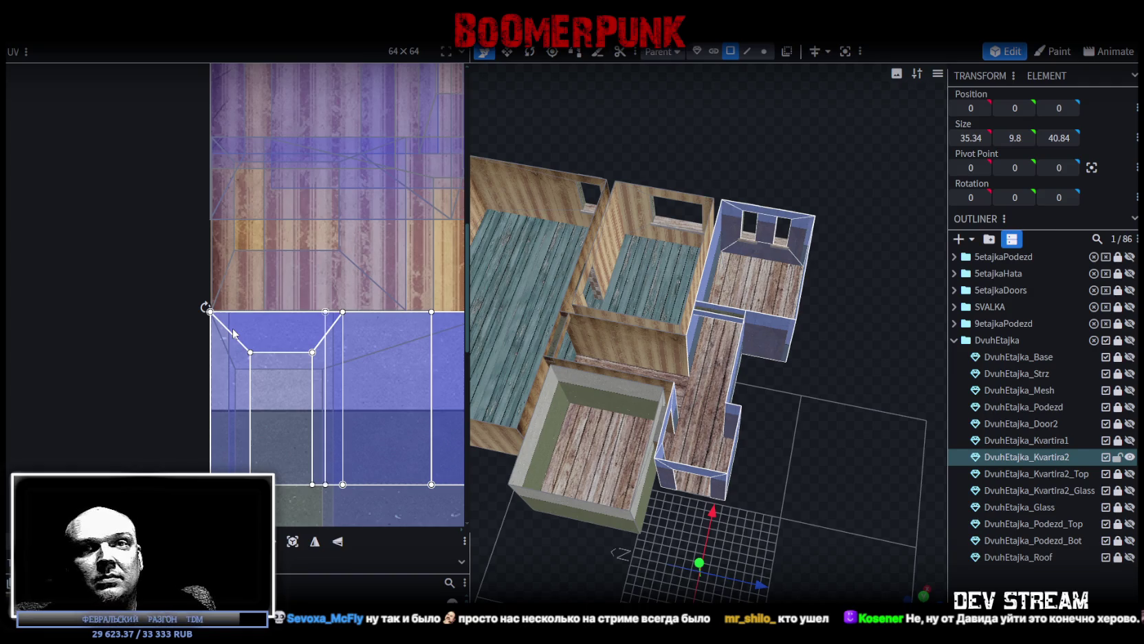
pyautogui.scroll(-1, 360, 353)
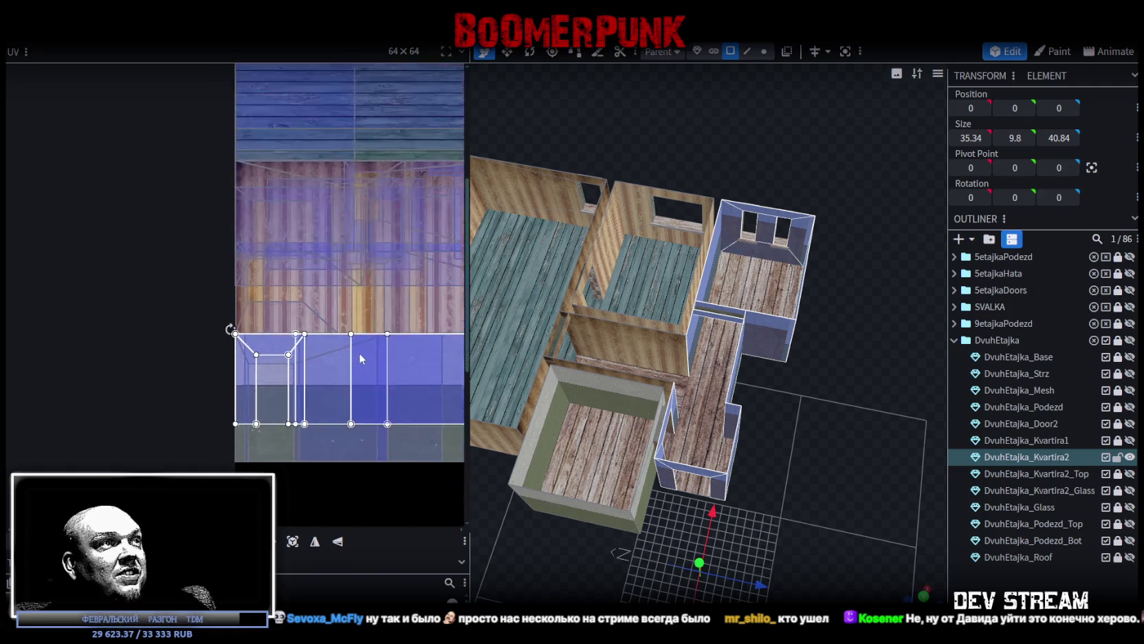
pyautogui.scroll(-1, 384, 393)
pyautogui.scroll(-1, 322, 371)
pyautogui.scroll(-1, 325, 334)
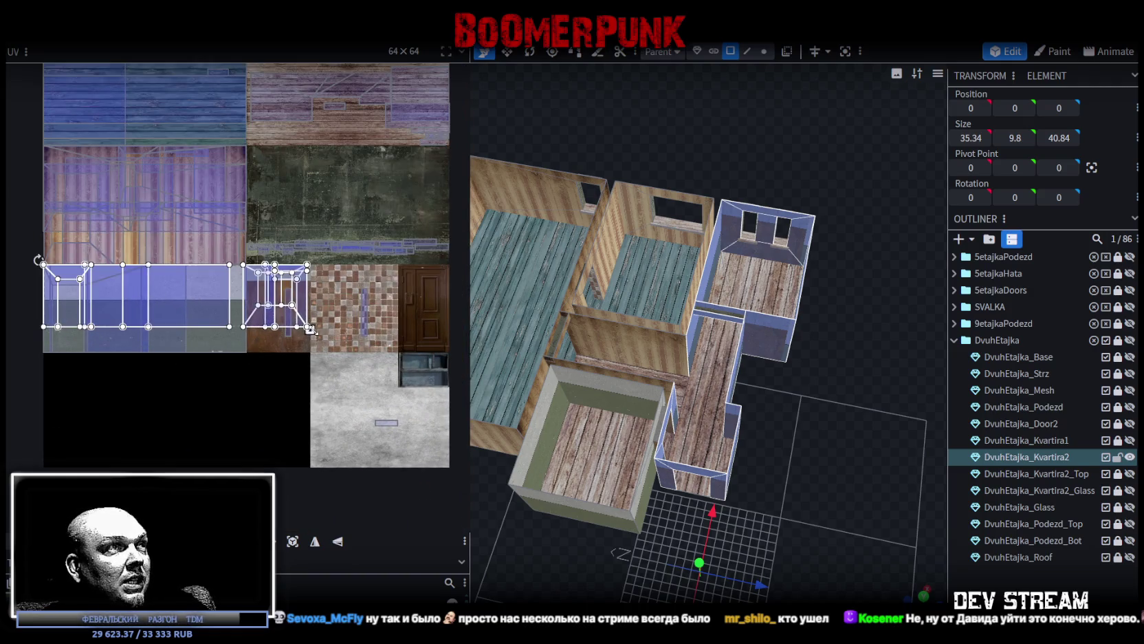
# - Scale up the selected UV islands and widen the tiled island's area
pyautogui.moveTo(310, 330); pyautogui.dragTo(413, 352)
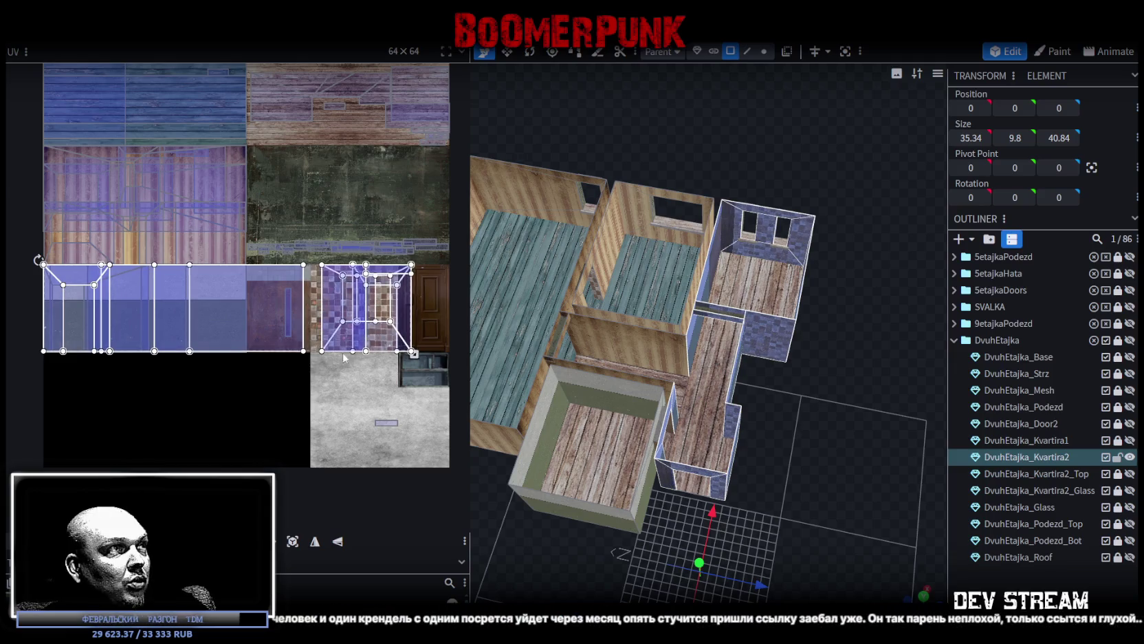
pyautogui.scroll(1, 352, 357)
pyautogui.scroll(1, 316, 404)
pyautogui.scroll(1, 289, 385)
pyautogui.scroll(1, 265, 372)
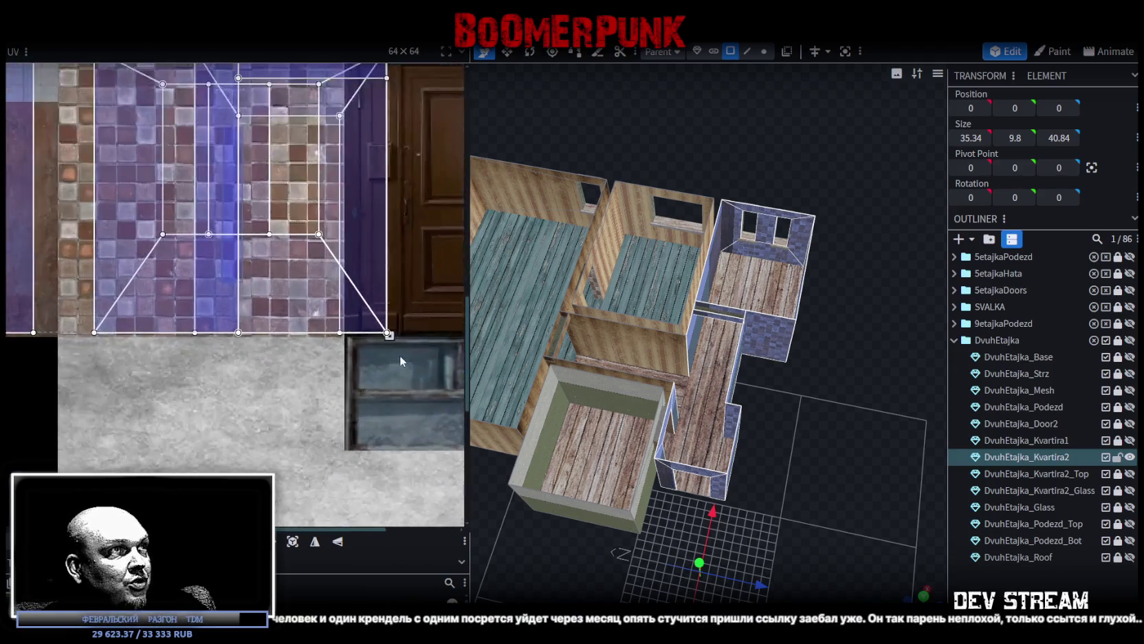
pyautogui.scroll(1, 398, 355)
pyautogui.scroll(1, 390, 315)
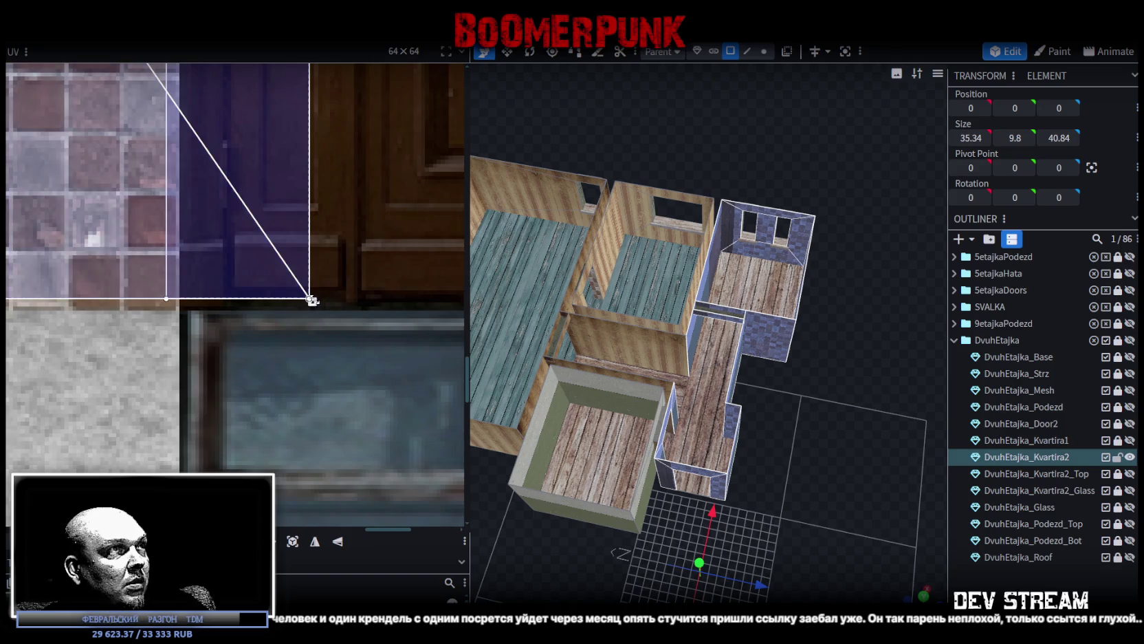
pyautogui.moveTo(311, 301); pyautogui.dragTo(352, 310)
# - Box-select the wall faces' UV islands on the atlas
pyautogui.scroll(-1, 191, 360)
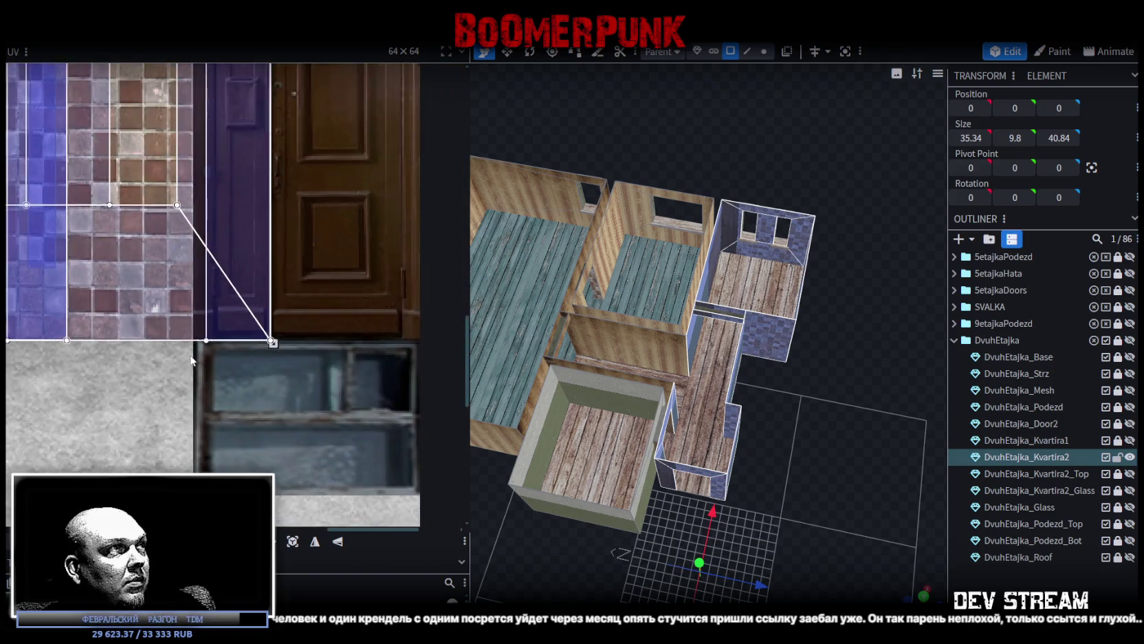
pyautogui.scroll(-3, 191, 360)
pyautogui.scroll(1, 141, 346)
pyautogui.scroll(1, 96, 329)
pyautogui.scroll(1, 297, 375)
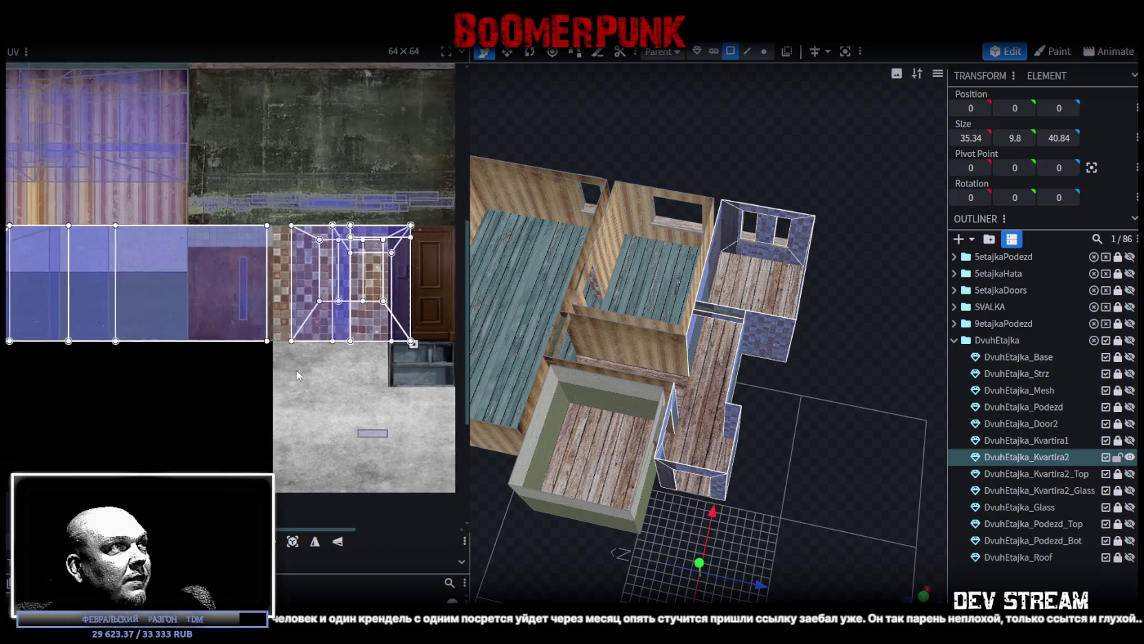
pyautogui.scroll(1, 297, 375)
pyautogui.scroll(1, 270, 407)
pyautogui.moveTo(266, 407)
pyautogui.mouseDown()
pyautogui.moveTo(277, 352)
pyautogui.moveTo(156, 336)
pyautogui.mouseUp()
# - Box-select the window wall UV islands sitting on the tile texture
pyautogui.scroll(2, 289, 271)
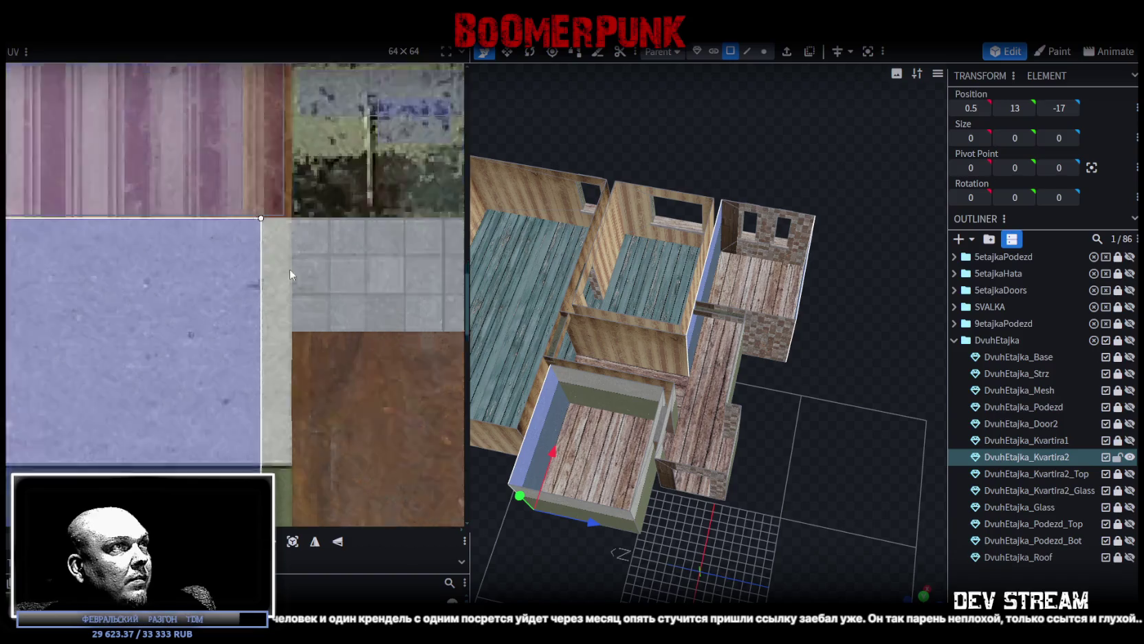
pyautogui.scroll(2, 289, 274)
pyautogui.click(226, 266)
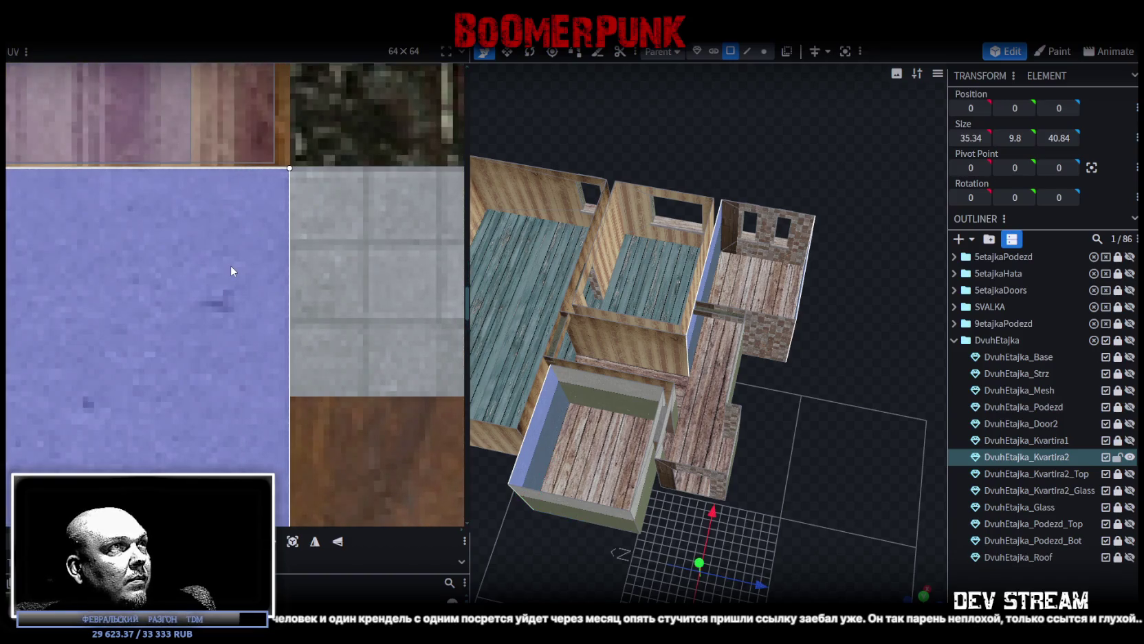
pyautogui.scroll(-2, 251, 304)
pyautogui.scroll(-3, 254, 307)
pyautogui.scroll(-3, 260, 307)
pyautogui.scroll(2, 254, 301)
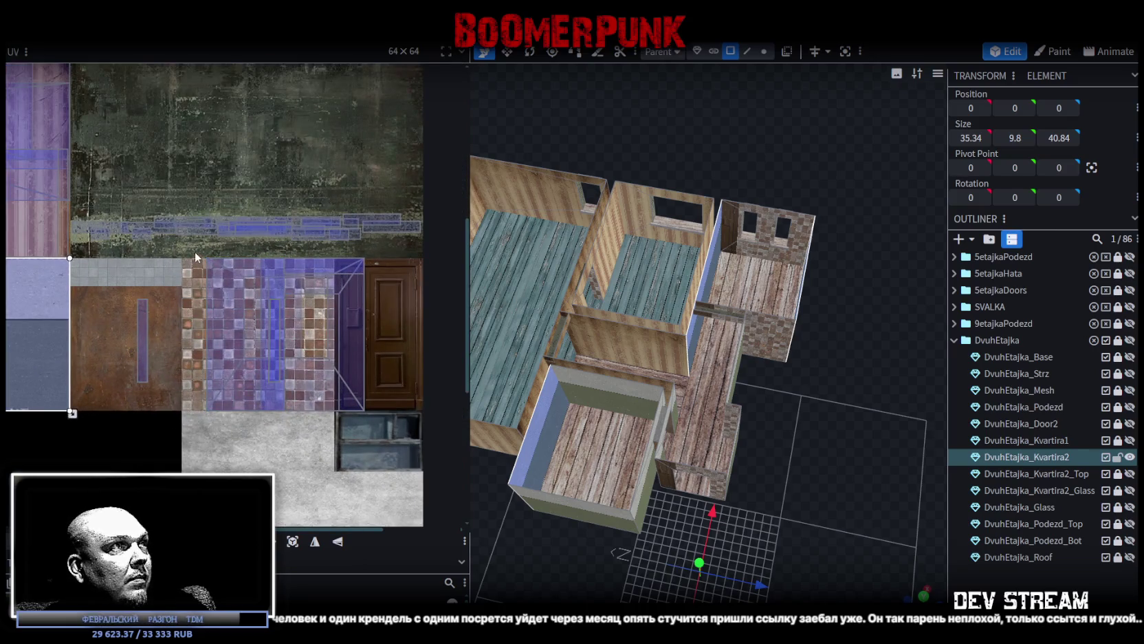
pyautogui.moveTo(194, 258); pyautogui.dragTo(382, 422)
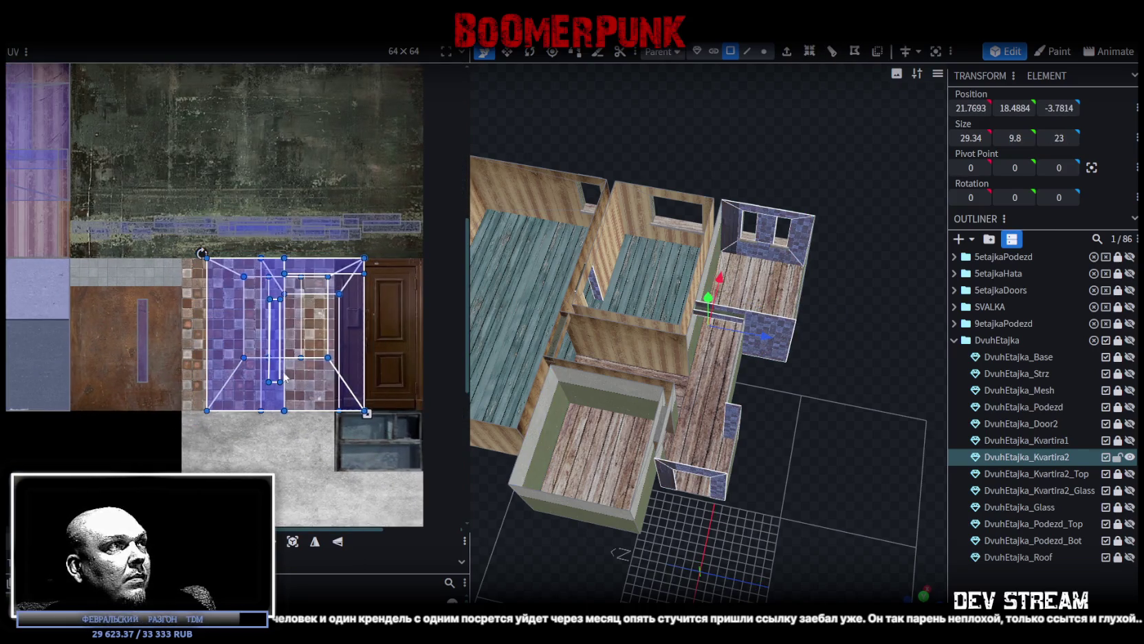
pyautogui.scroll(2, 283, 375)
pyautogui.scroll(-2, 326, 351)
pyautogui.click(223, 331)
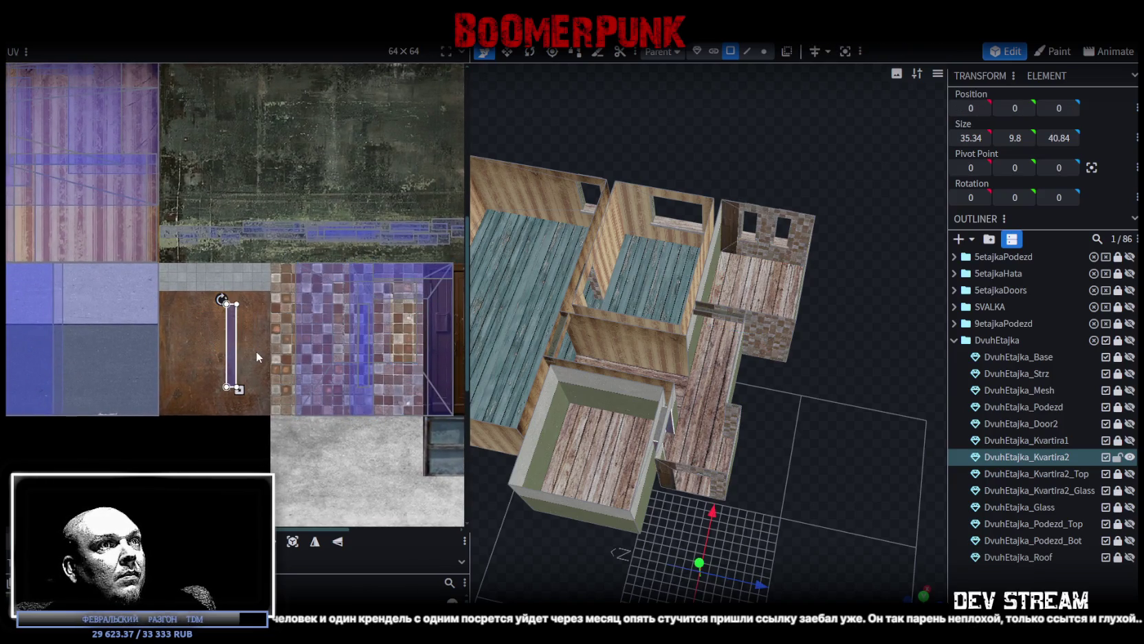
pyautogui.moveTo(280, 254); pyautogui.dragTo(440, 436)
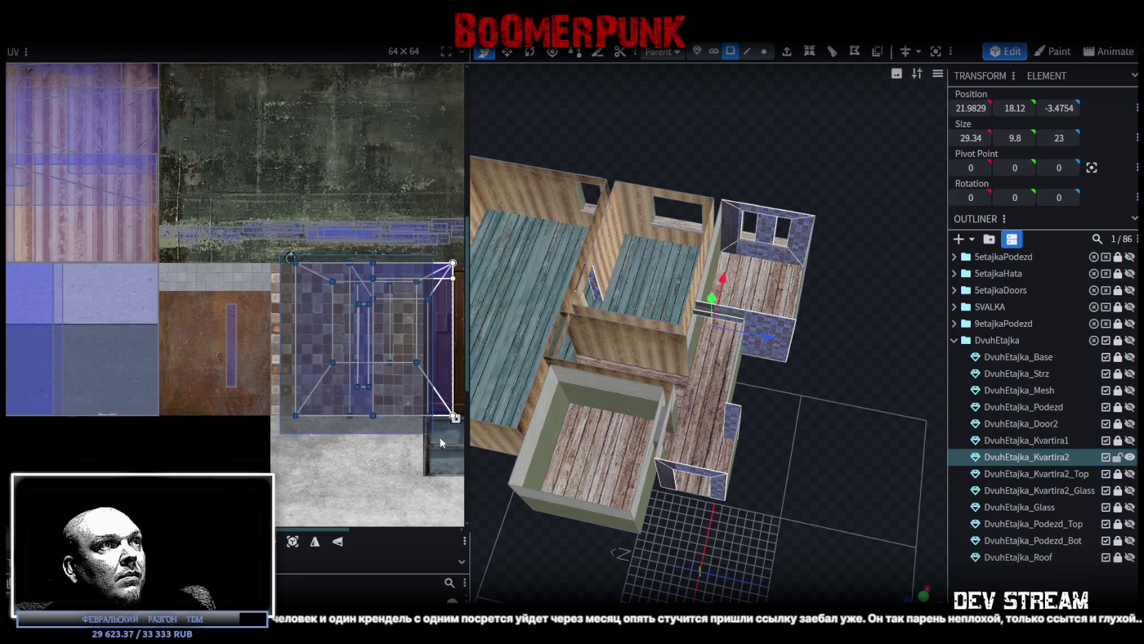
# - Drag the window wall UVs from the tiles onto the pale blue plaster area
pyautogui.moveTo(351, 372); pyautogui.dragTo(161, 420)
pyautogui.moveTo(160, 419)
pyautogui.mouseDown(button='middle')
pyautogui.moveTo(374, 430)
pyautogui.moveTo(161, 255)
pyautogui.mouseUp(button='middle')
pyautogui.scroll(3, 161, 255)
pyautogui.scroll(3, 261, 286)
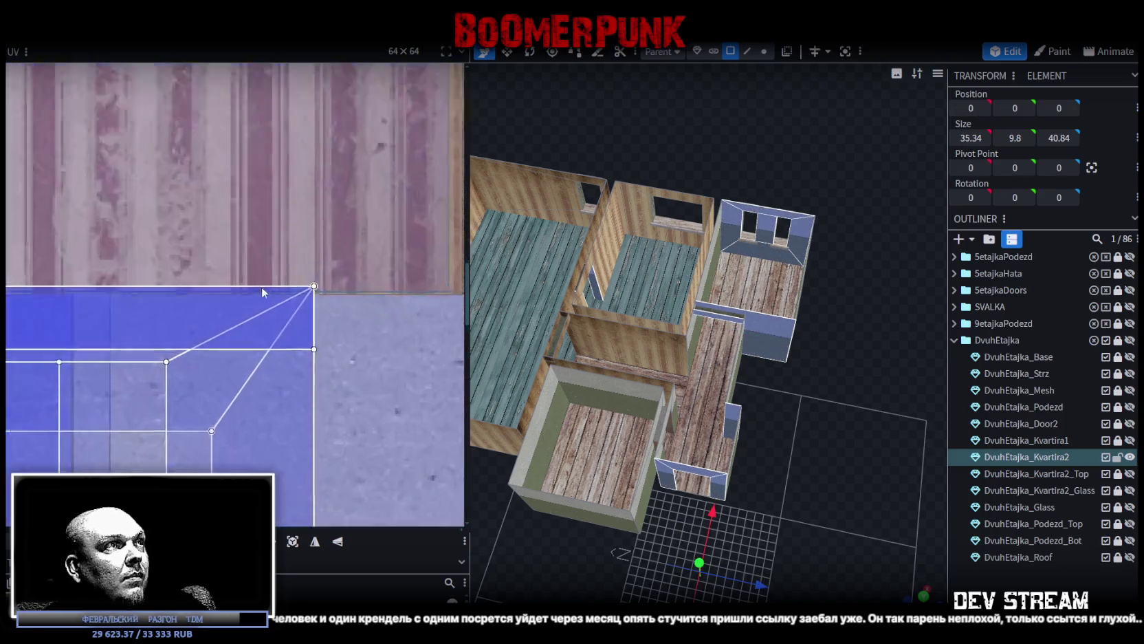
pyautogui.scroll(3, 261, 287)
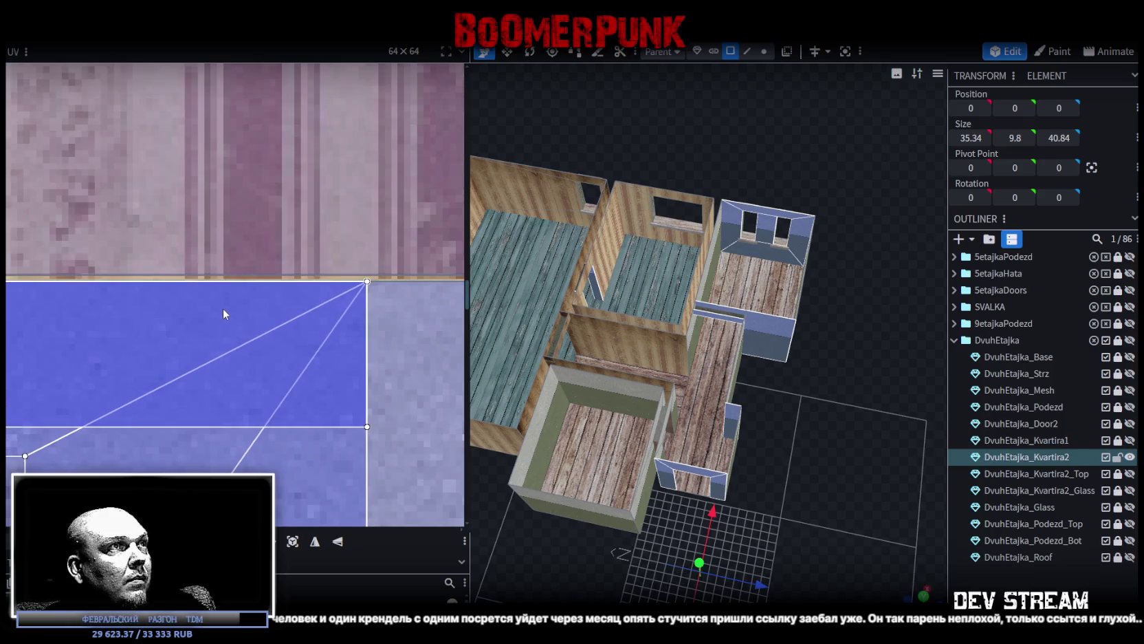
pyautogui.scroll(-3, 271, 382)
pyautogui.scroll(-5, 266, 360)
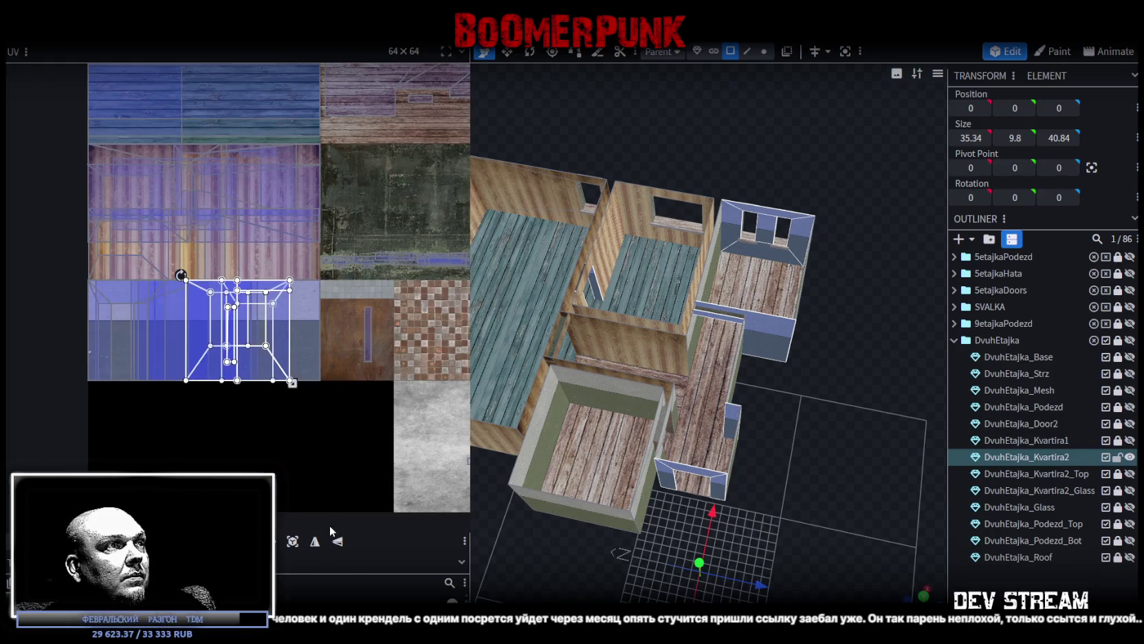
pyautogui.scroll(3, 268, 373)
pyautogui.scroll(3, 298, 335)
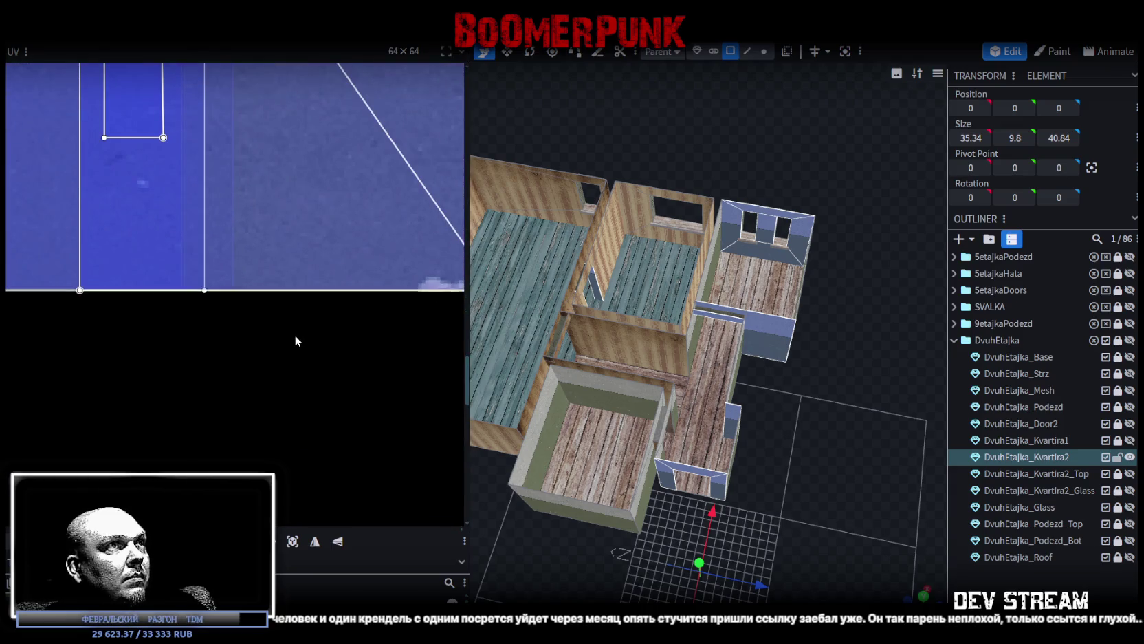
pyautogui.scroll(-3, 296, 337)
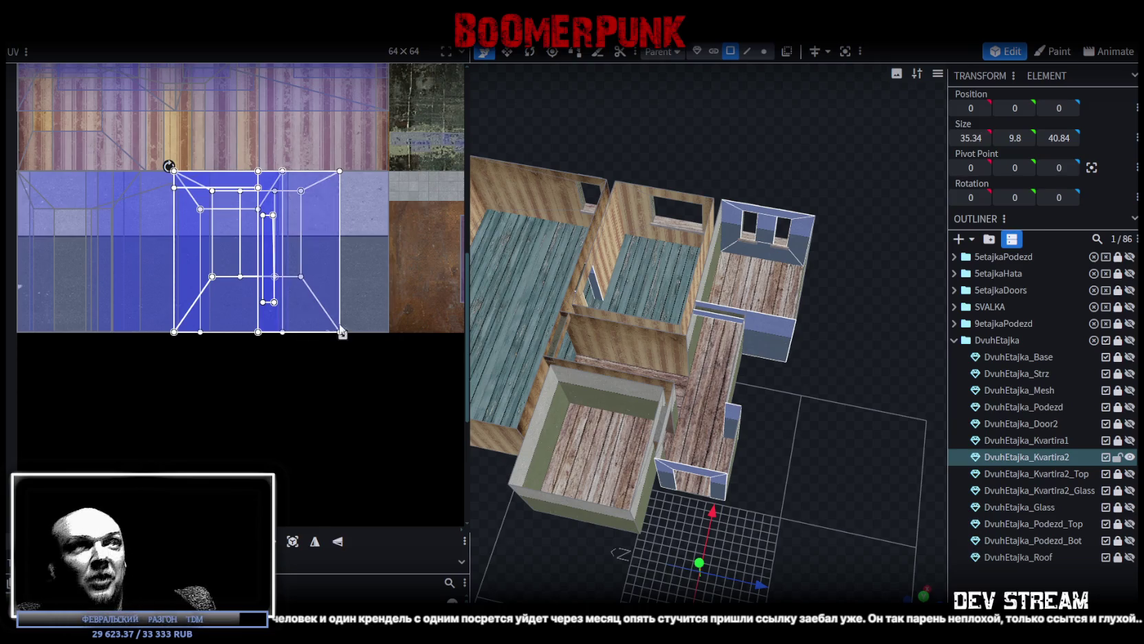
pyautogui.scroll(2, 869, 410)
# - Look down on the house and select the right room's floor face
pyautogui.moveTo(869, 411)
pyautogui.mouseDown()
pyautogui.moveTo(791, 359)
pyautogui.moveTo(841, 350)
pyautogui.moveTo(733, 419)
pyautogui.moveTo(826, 373)
pyautogui.moveTo(632, 407)
pyautogui.moveTo(568, 398)
pyautogui.moveTo(658, 406)
pyautogui.moveTo(787, 372)
pyautogui.moveTo(921, 362)
pyautogui.moveTo(766, 462)
pyautogui.moveTo(822, 445)
pyautogui.moveTo(836, 452)
pyautogui.moveTo(612, 294)
pyautogui.mouseUp()
pyautogui.moveTo(928, 341)
pyautogui.mouseDown()
pyautogui.moveTo(850, 371)
pyautogui.moveTo(677, 377)
pyautogui.moveTo(771, 405)
pyautogui.moveTo(721, 487)
pyautogui.mouseUp()
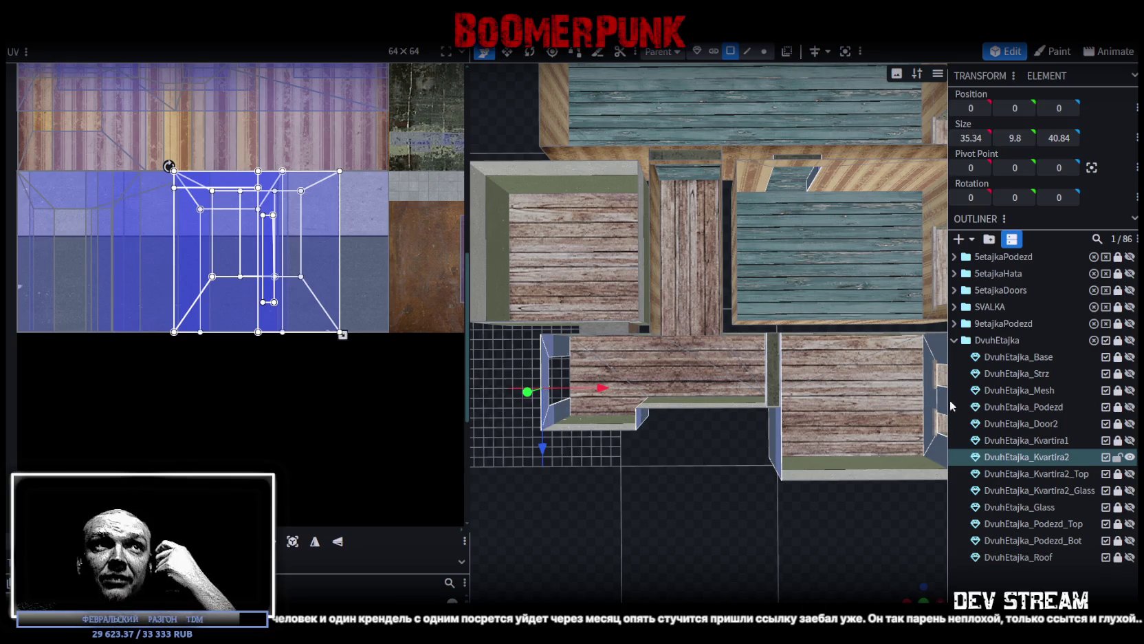
pyautogui.click(833, 378)
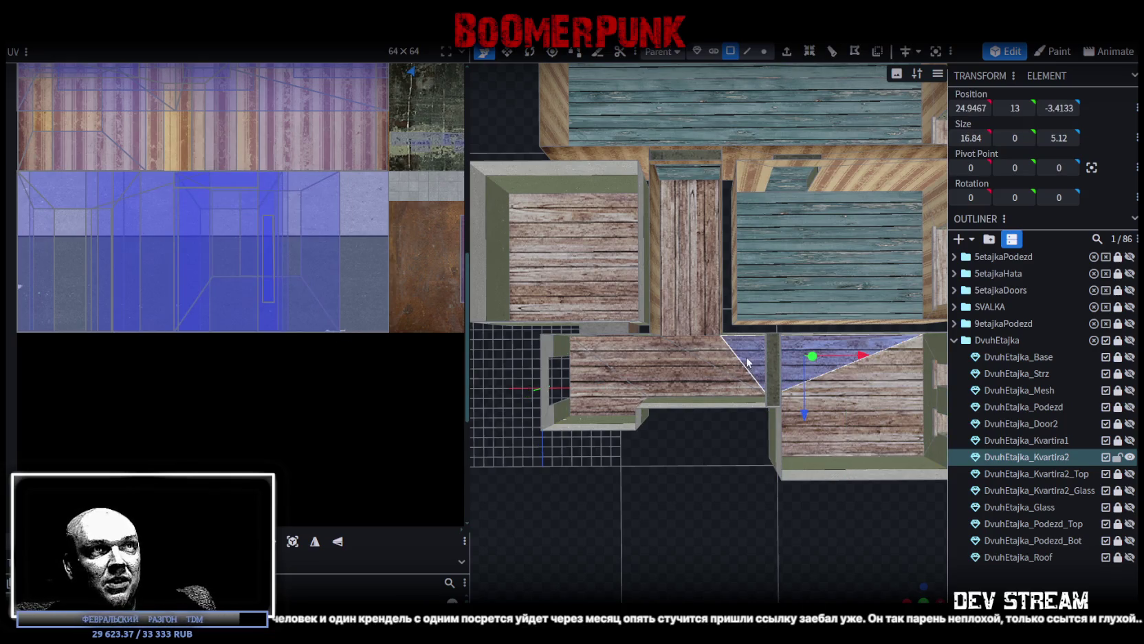
# - Select the triangular floor face and the other floor faces of both rooms
pyautogui.click(593, 377)
pyautogui.keyDown('shift'); pyautogui.click(848, 413); pyautogui.keyUp('shift')
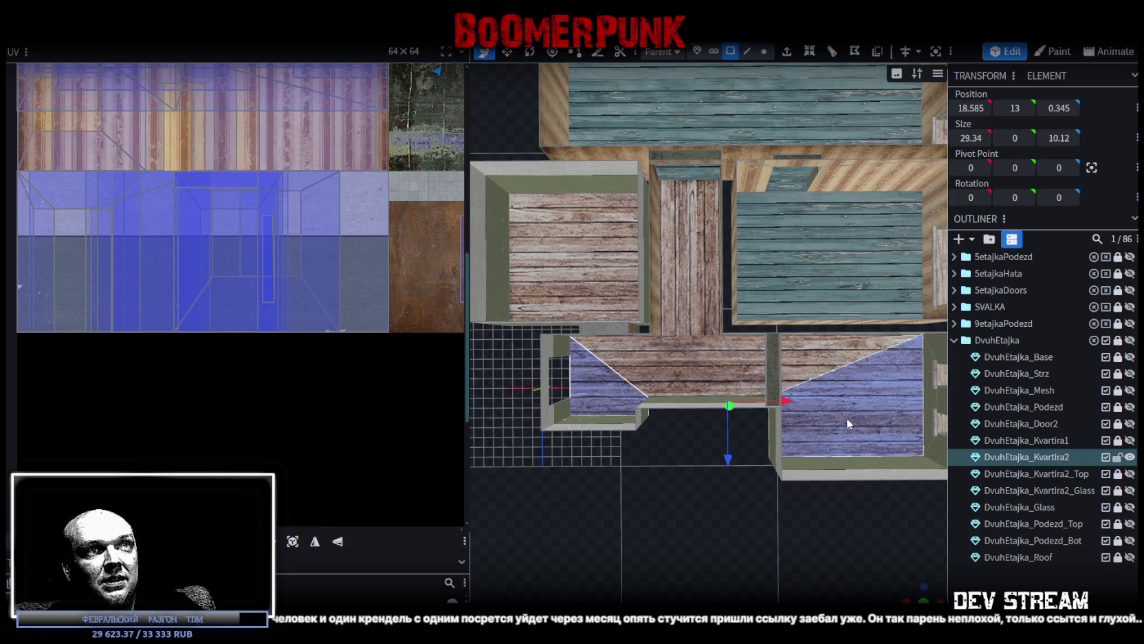
pyautogui.keyDown('shift'); pyautogui.click(827, 362); pyautogui.keyUp('shift')
pyautogui.keyDown('shift'); pyautogui.click(734, 356); pyautogui.keyUp('shift')
pyautogui.keyDown('shift'); pyautogui.click(656, 356); pyautogui.keyUp('shift')
pyautogui.scroll(-3, 748, 427)
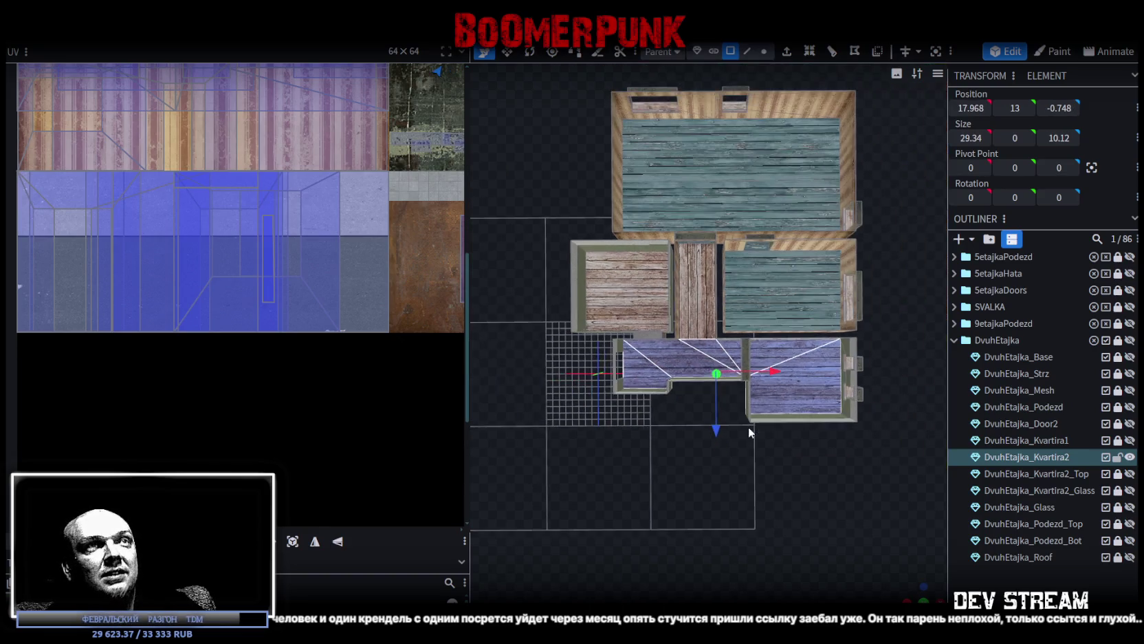
# - Select the thin 3.5 × 7.5 × 1 doorway wall piece between the wooden rooms
pyautogui.moveTo(717, 514)
pyautogui.mouseDown()
pyautogui.moveTo(613, 423)
pyautogui.moveTo(557, 481)
pyautogui.moveTo(695, 439)
pyautogui.mouseUp()
pyautogui.scroll(3, 572, 446)
pyautogui.scroll(2, 694, 438)
pyautogui.scroll(-3, 277, 261)
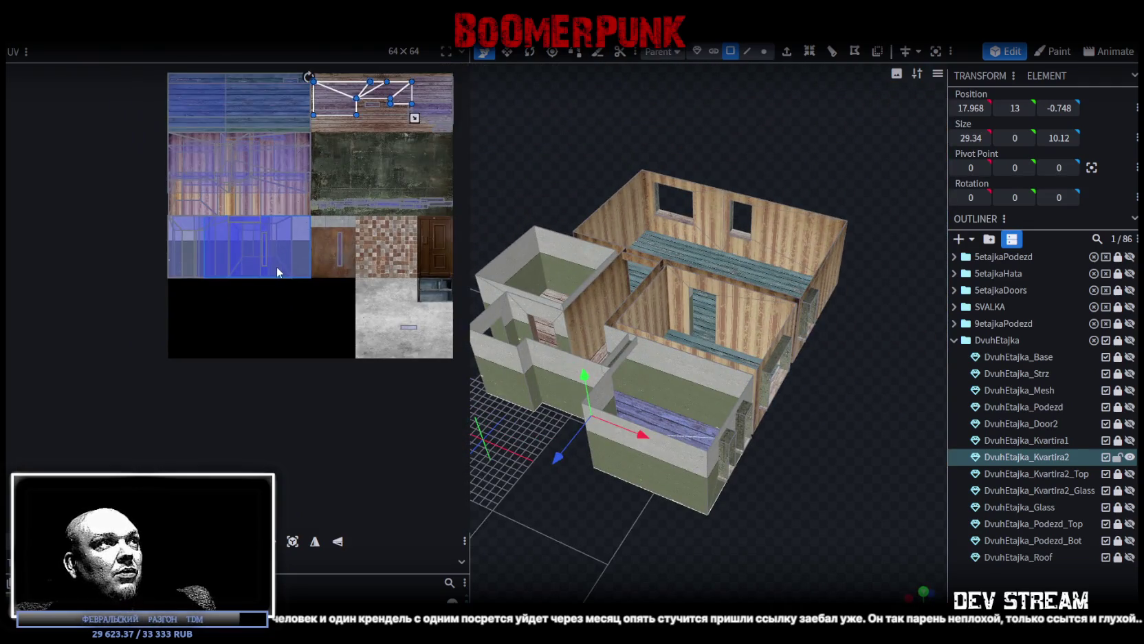
pyautogui.moveTo(612, 486)
pyautogui.mouseDown()
pyautogui.moveTo(709, 476)
pyautogui.moveTo(748, 487)
pyautogui.moveTo(753, 522)
pyautogui.moveTo(779, 510)
pyautogui.moveTo(909, 509)
pyautogui.moveTo(726, 540)
pyautogui.moveTo(699, 523)
pyautogui.moveTo(622, 330)
pyautogui.moveTo(586, 182)
pyautogui.moveTo(735, 186)
pyautogui.moveTo(641, 546)
pyautogui.moveTo(644, 532)
pyautogui.mouseUp()
pyautogui.scroll(2, 780, 509)
pyautogui.click(622, 330)
pyautogui.scroll(3, 701, 529)
pyautogui.click(771, 322)
# - Select the thin piece inside the doorway and move the doorway faces' UVs into the black atlas area
pyautogui.moveTo(771, 323)
pyautogui.mouseDown()
pyautogui.moveTo(742, 568)
pyautogui.moveTo(686, 565)
pyautogui.moveTo(766, 340)
pyautogui.mouseUp()
pyautogui.click(766, 340)
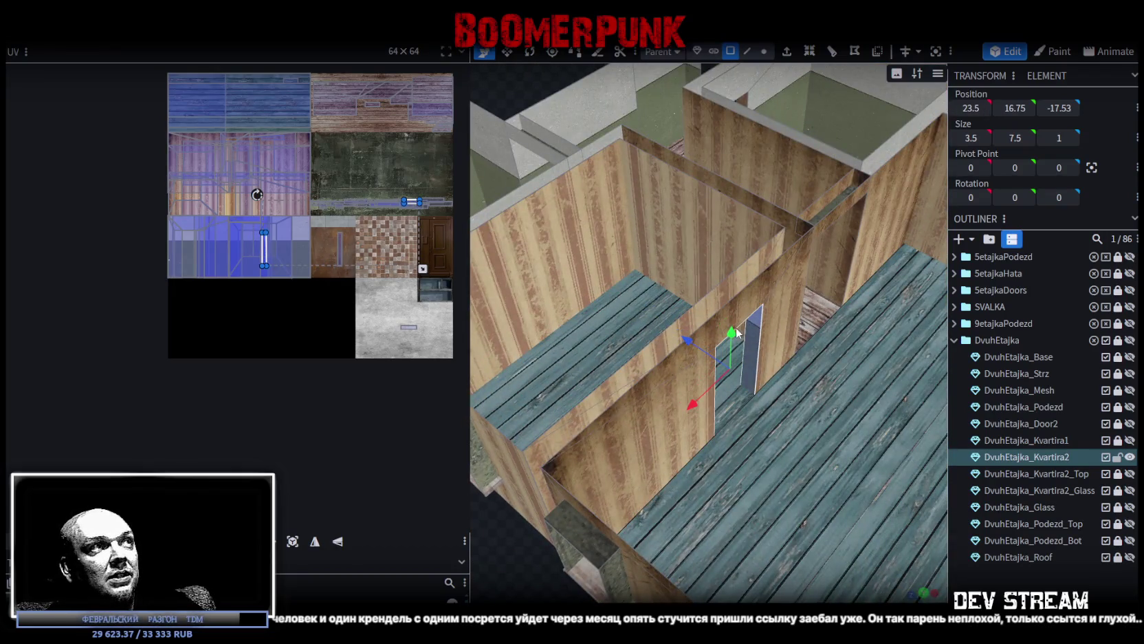
pyautogui.moveTo(380, 303); pyautogui.dragTo(316, 255, button='middle')
pyautogui.moveTo(369, 198); pyautogui.dragTo(276, 290)
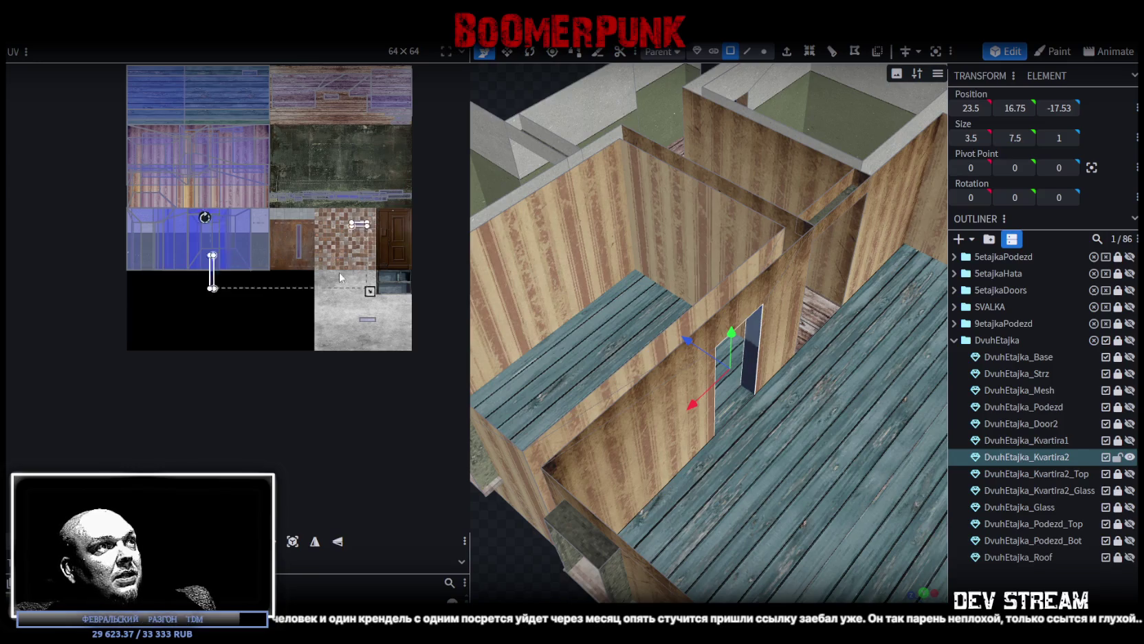
pyautogui.moveTo(550, 412)
pyautogui.mouseDown()
pyautogui.moveTo(706, 499)
pyautogui.moveTo(837, 540)
pyautogui.moveTo(632, 558)
pyautogui.moveTo(796, 548)
pyautogui.moveTo(647, 486)
pyautogui.mouseUp()
pyautogui.scroll(5, 654, 488)
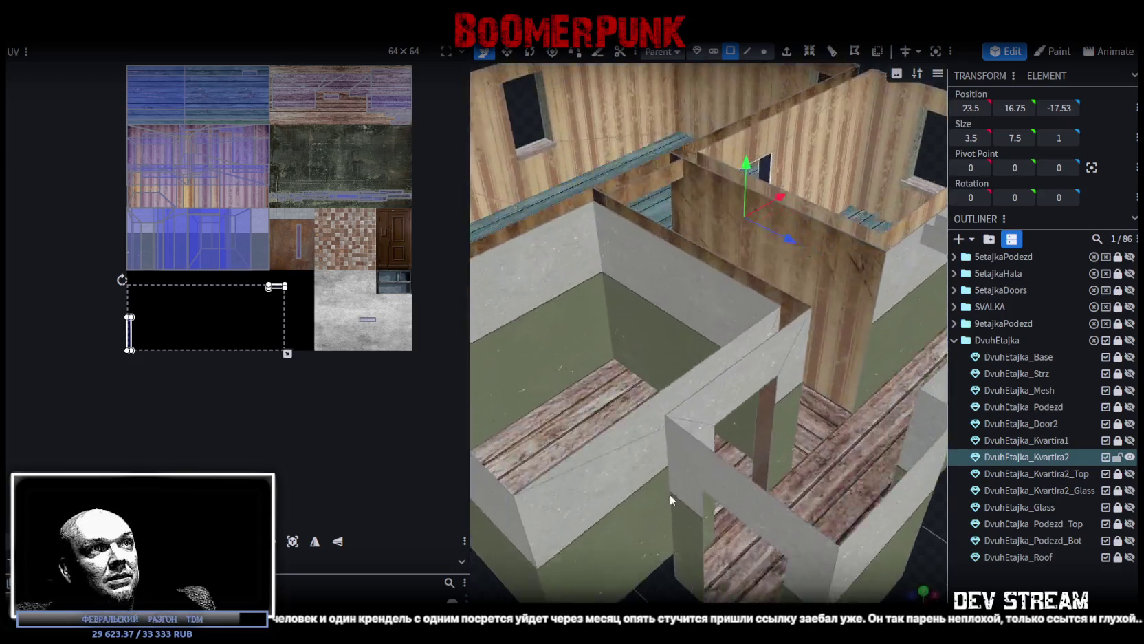
# - Select the thin doorway face and the wall's top face, rotate their UVs, and move them into the dark area
pyautogui.click(789, 460)
pyautogui.moveTo(789, 460)
pyautogui.mouseDown()
pyautogui.moveTo(731, 462)
pyautogui.moveTo(656, 568)
pyautogui.moveTo(706, 343)
pyautogui.mouseUp()
pyautogui.keyDown('shift'); pyautogui.click(706, 347); pyautogui.keyUp('shift')
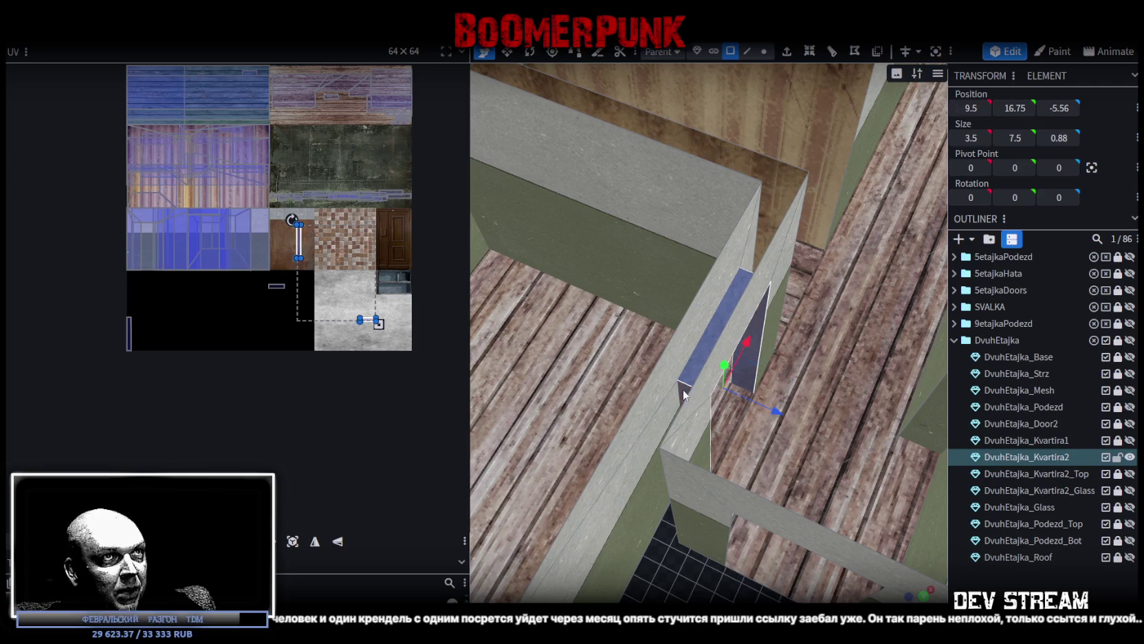
pyautogui.scroll(2, 318, 330)
pyautogui.moveTo(369, 293); pyautogui.dragTo(352, 313)
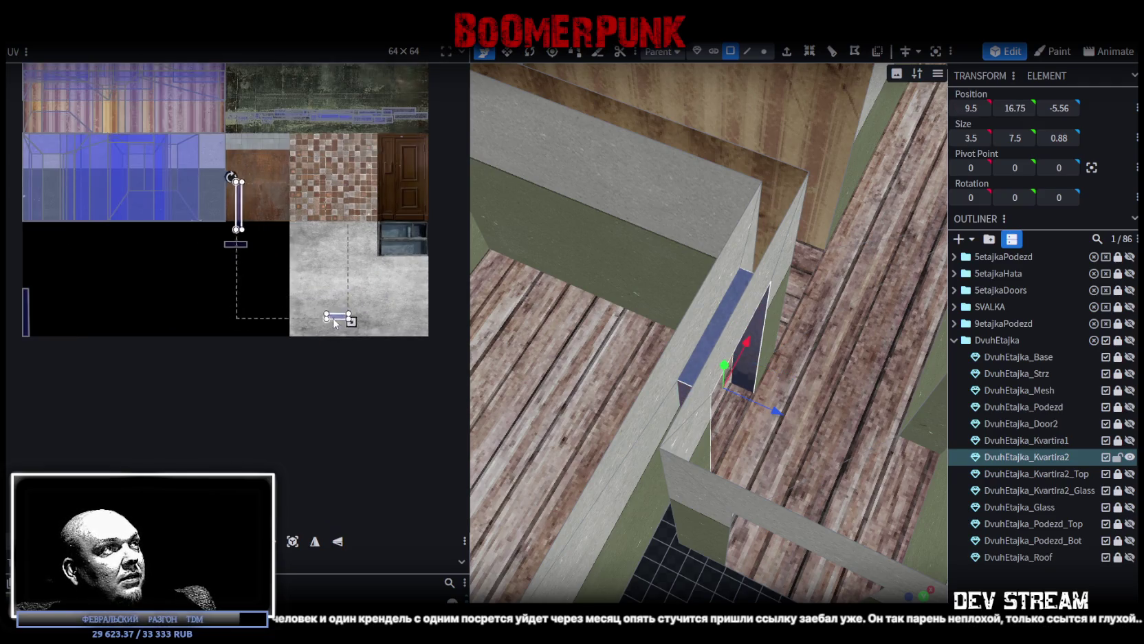
pyautogui.rightClick(352, 314)
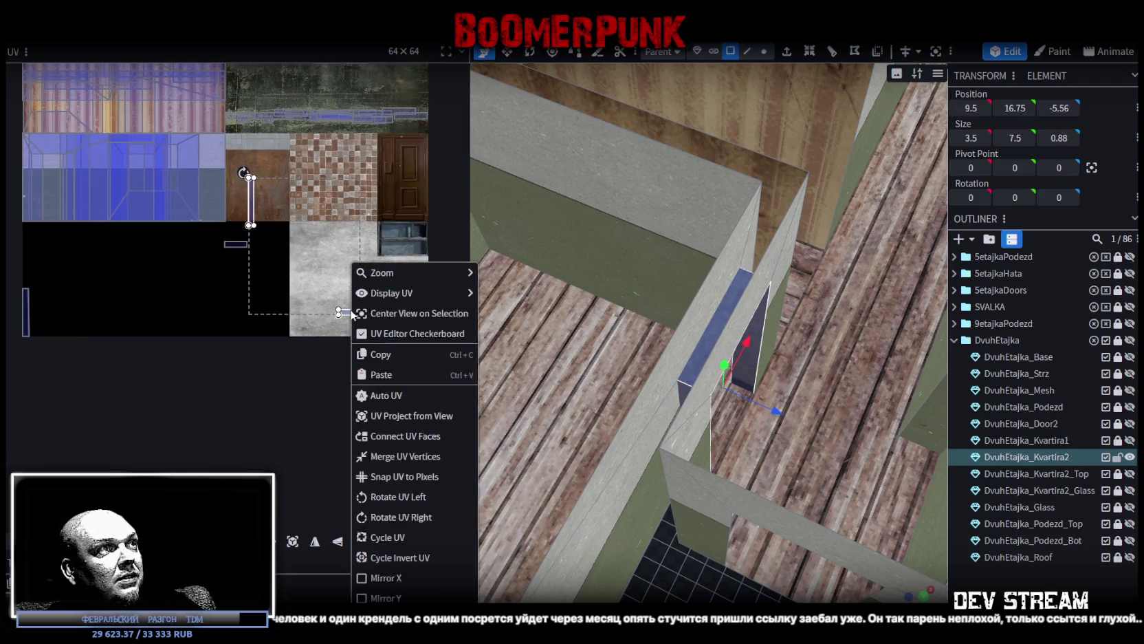
pyautogui.click(347, 315)
pyautogui.rightClick(347, 315)
pyautogui.click(387, 496)
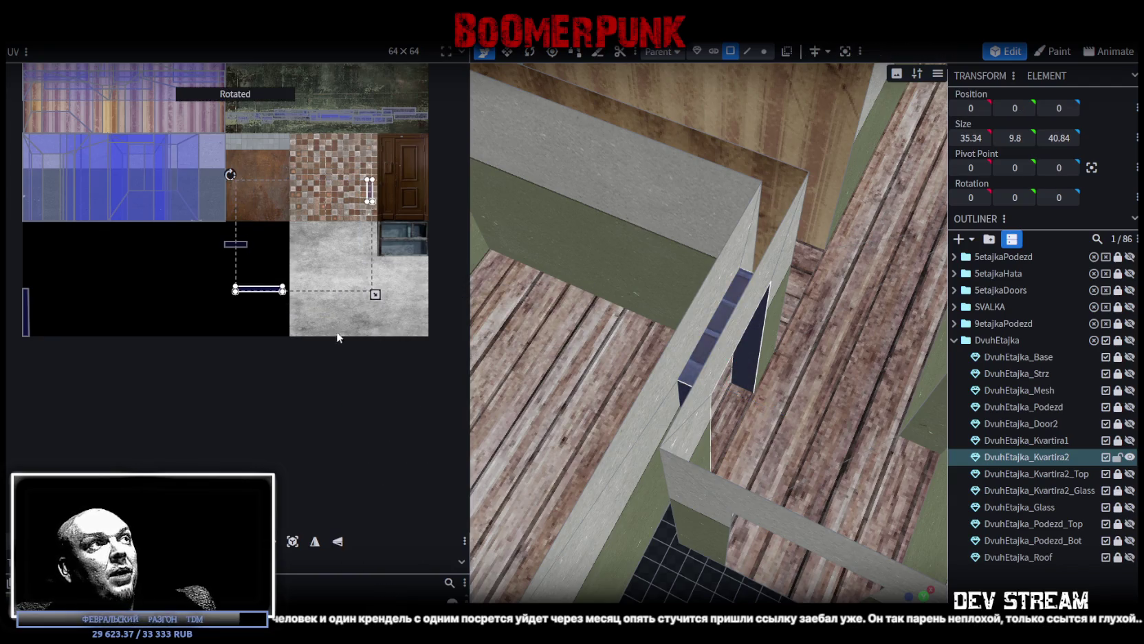
pyautogui.moveTo(259, 281)
pyautogui.mouseDown()
pyautogui.moveTo(178, 314)
pyautogui.moveTo(159, 330)
pyautogui.moveTo(167, 338)
pyautogui.mouseUp()
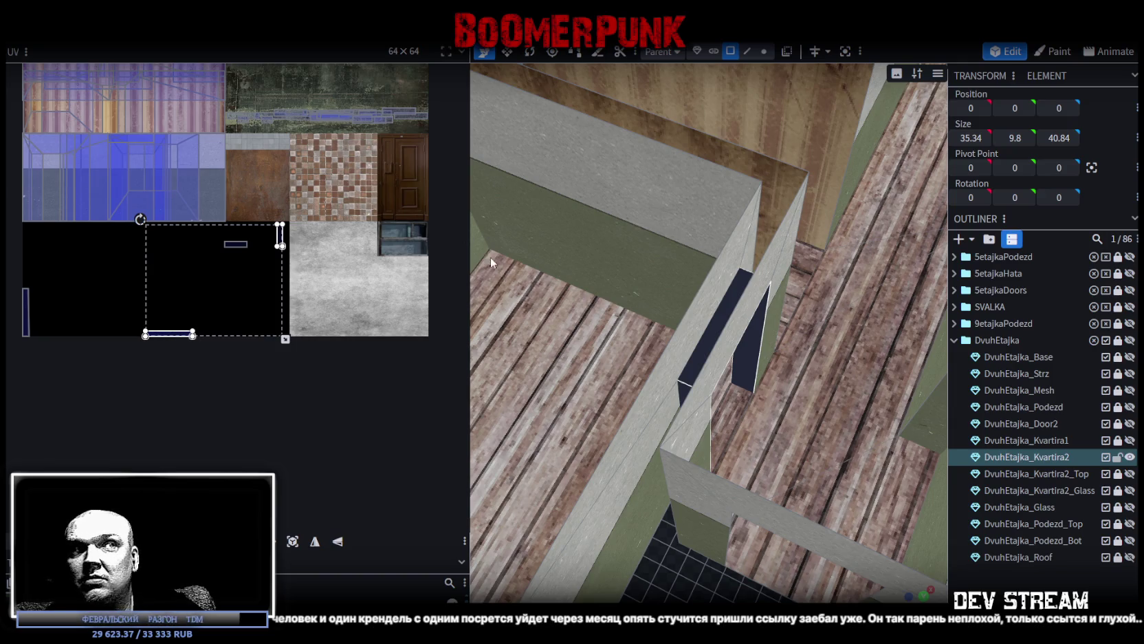
pyautogui.scroll(-5, 713, 460)
pyautogui.scroll(-3, 713, 460)
# - Move the small column face's UV onto the pale blue area of the atlas
pyautogui.moveTo(764, 480)
pyautogui.mouseDown()
pyautogui.moveTo(712, 515)
pyautogui.moveTo(676, 520)
pyautogui.mouseUp()
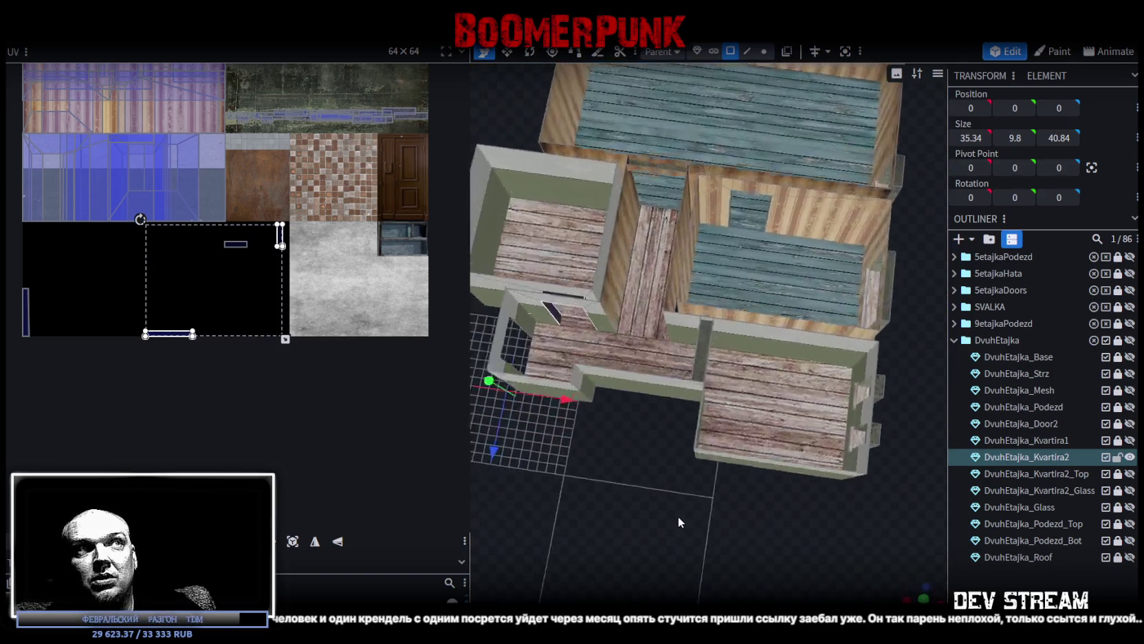
pyautogui.scroll(5, 676, 521)
pyautogui.click(716, 378)
pyautogui.scroll(2, 180, 208)
pyautogui.scroll(1, 251, 160)
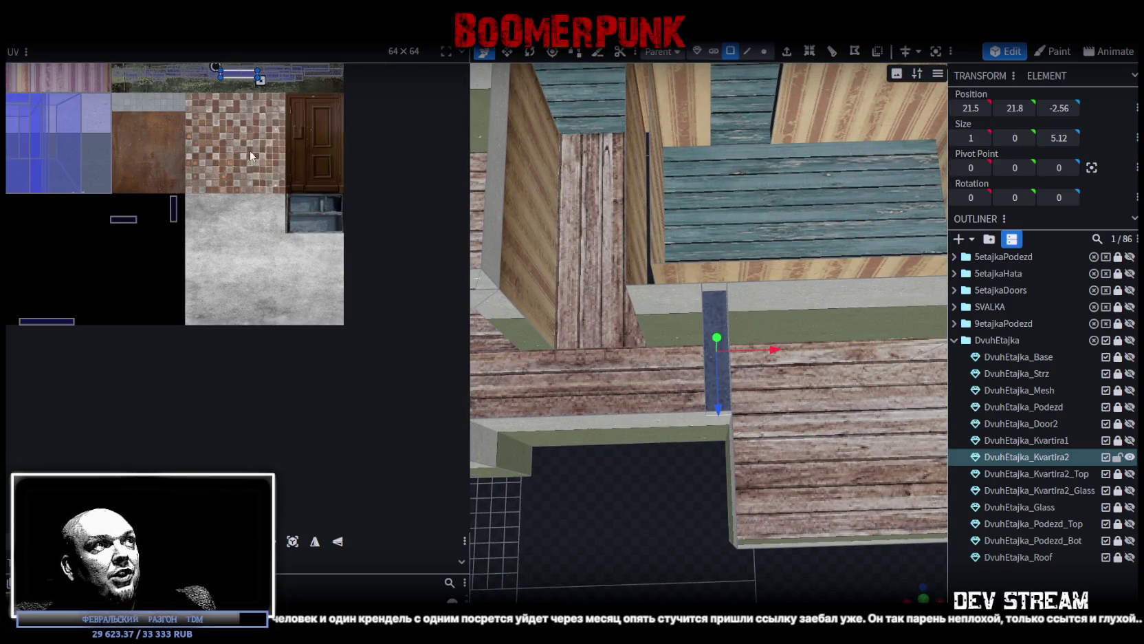
pyautogui.moveTo(247, 73); pyautogui.dragTo(346, 187, button='middle')
pyautogui.moveTo(330, 190); pyautogui.dragTo(181, 220)
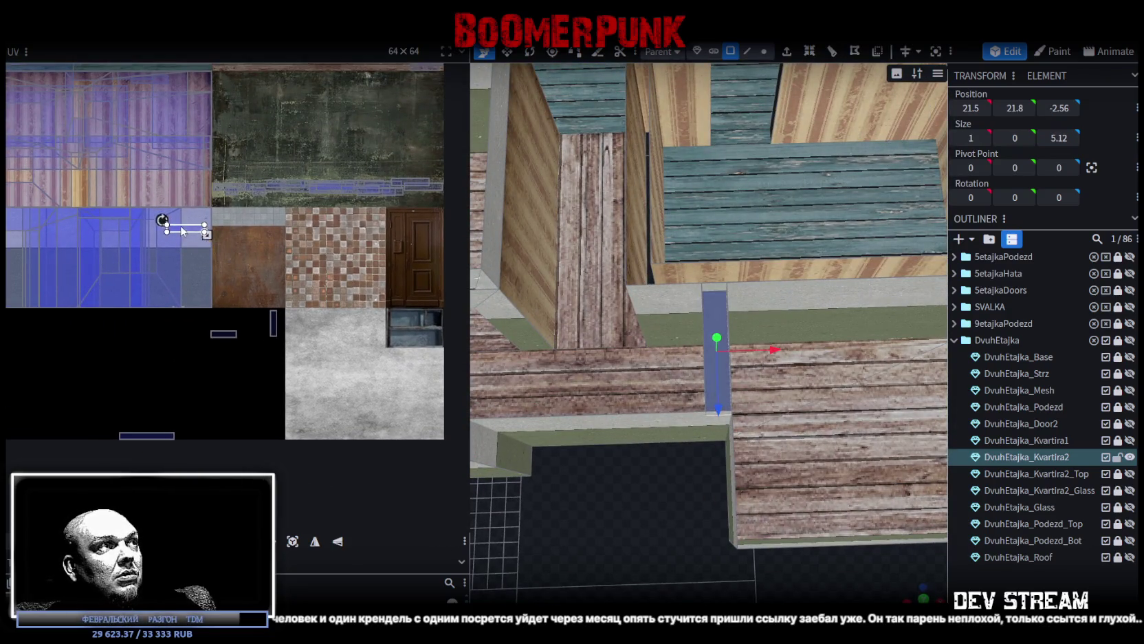
pyautogui.scroll(-5, 626, 485)
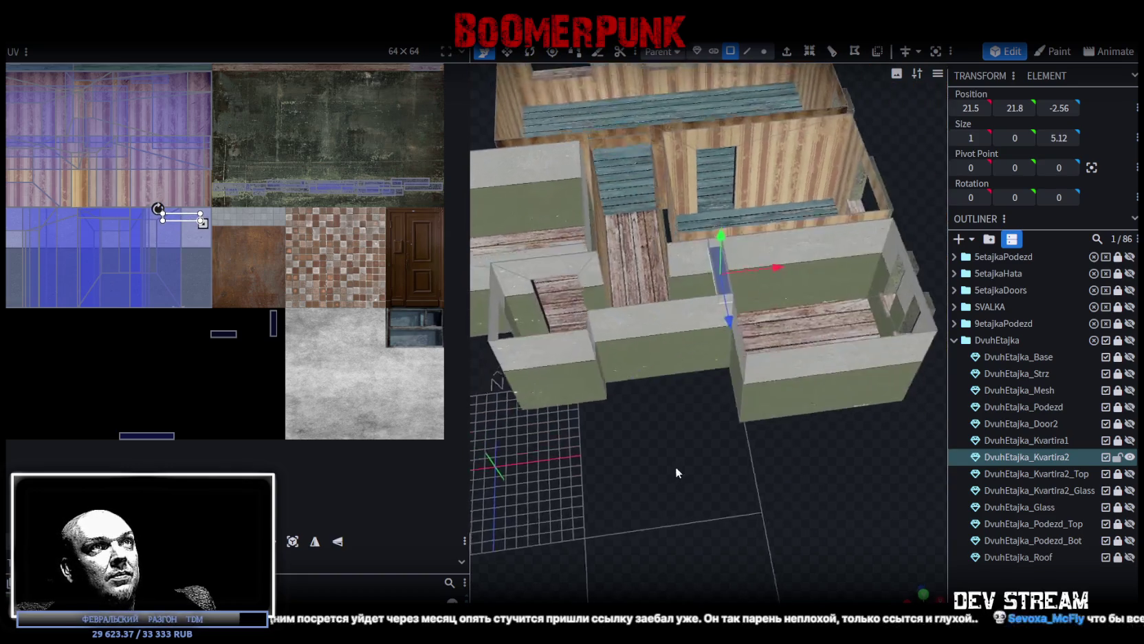
pyautogui.moveTo(676, 466); pyautogui.dragTo(704, 456)
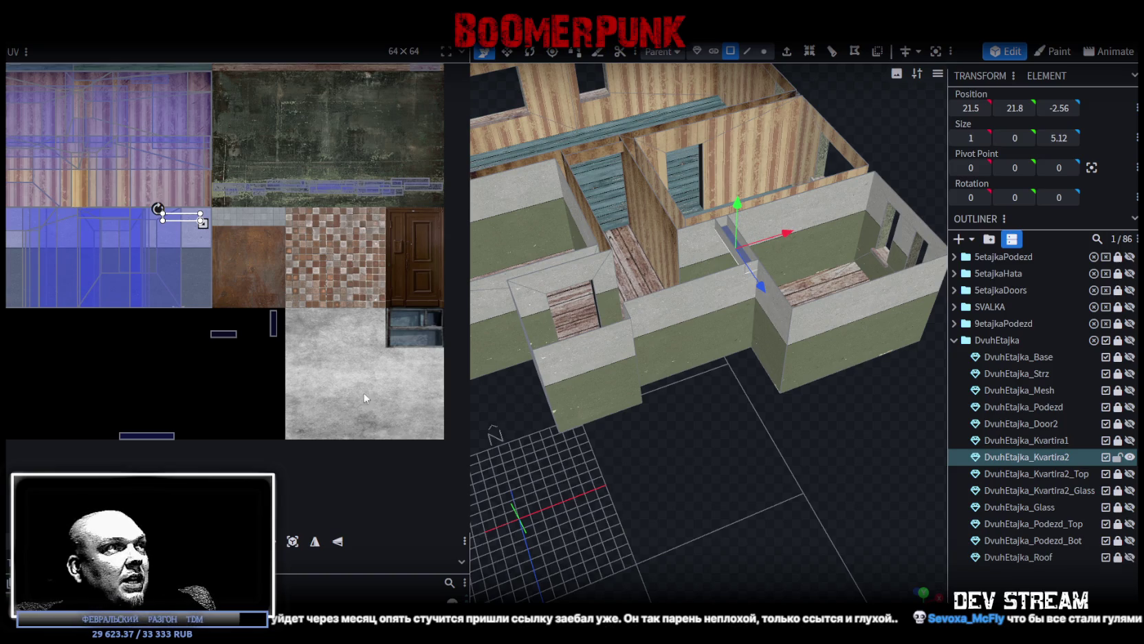
# - Move the narrow vertical face's UV to a new spot on the atlas
pyautogui.moveTo(244, 378); pyautogui.dragTo(321, 378, button='middle')
pyautogui.click(92, 412)
pyautogui.moveTo(92, 416); pyautogui.dragTo(251, 372)
pyautogui.scroll(-3, 517, 485)
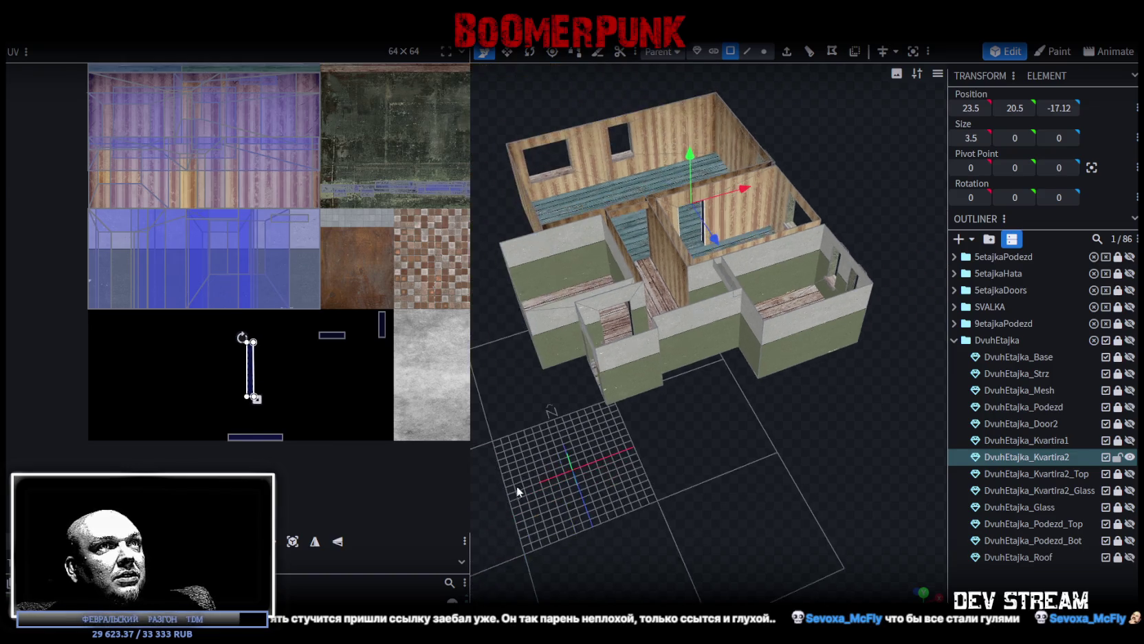
pyautogui.moveTo(516, 486); pyautogui.dragTo(667, 468)
pyautogui.scroll(3, 675, 467)
pyautogui.moveTo(313, 369); pyautogui.dragTo(257, 397, button='middle')
pyautogui.moveTo(695, 474)
pyautogui.mouseDown()
pyautogui.moveTo(741, 512)
pyautogui.moveTo(630, 539)
pyautogui.moveTo(630, 514)
pyautogui.mouseUp()
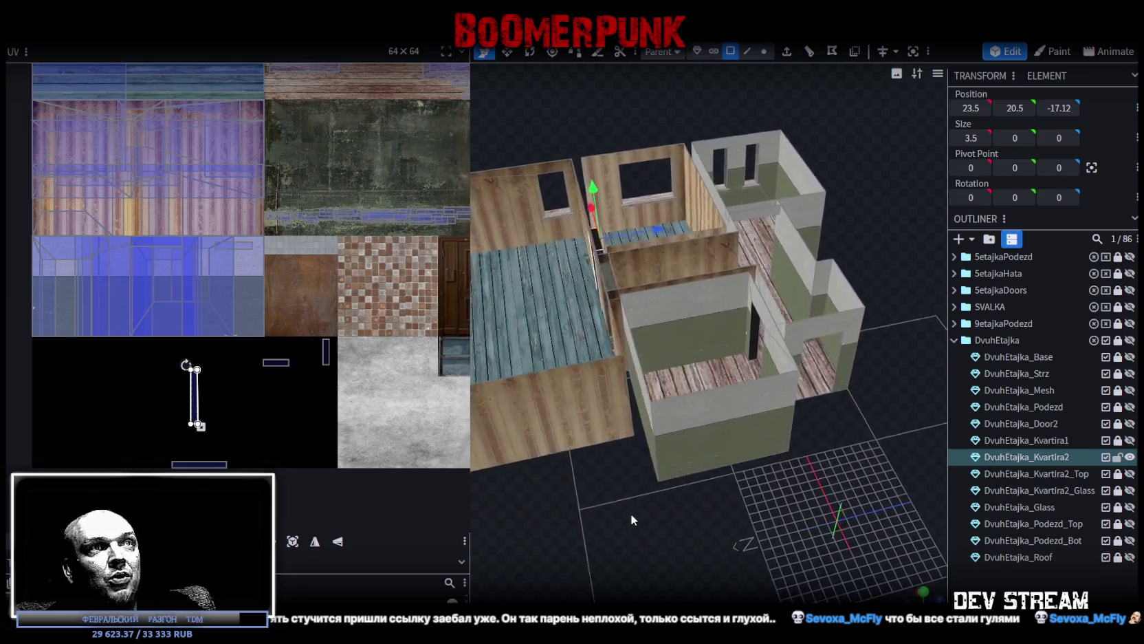
pyautogui.scroll(3, 273, 368)
# - Rotate the narrow face's UV to lie horizontally, then select a pair of UV faces
pyautogui.rightClick(132, 394)
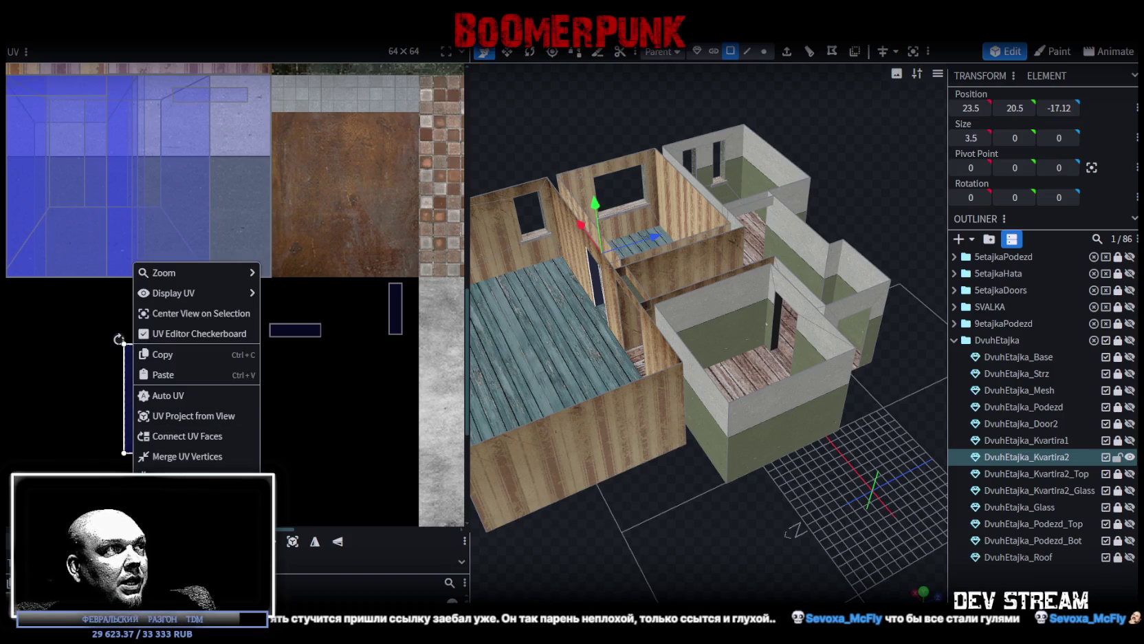
pyautogui.click(148, 395)
pyautogui.scroll(-3, 176, 430)
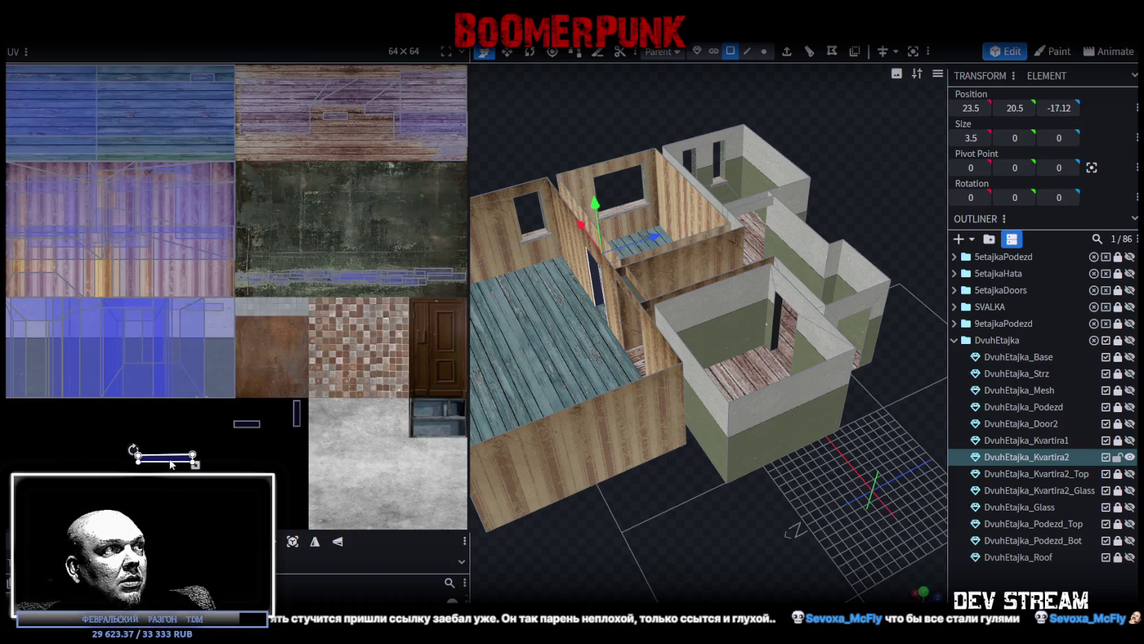
pyautogui.click(174, 465)
pyautogui.click(194, 465)
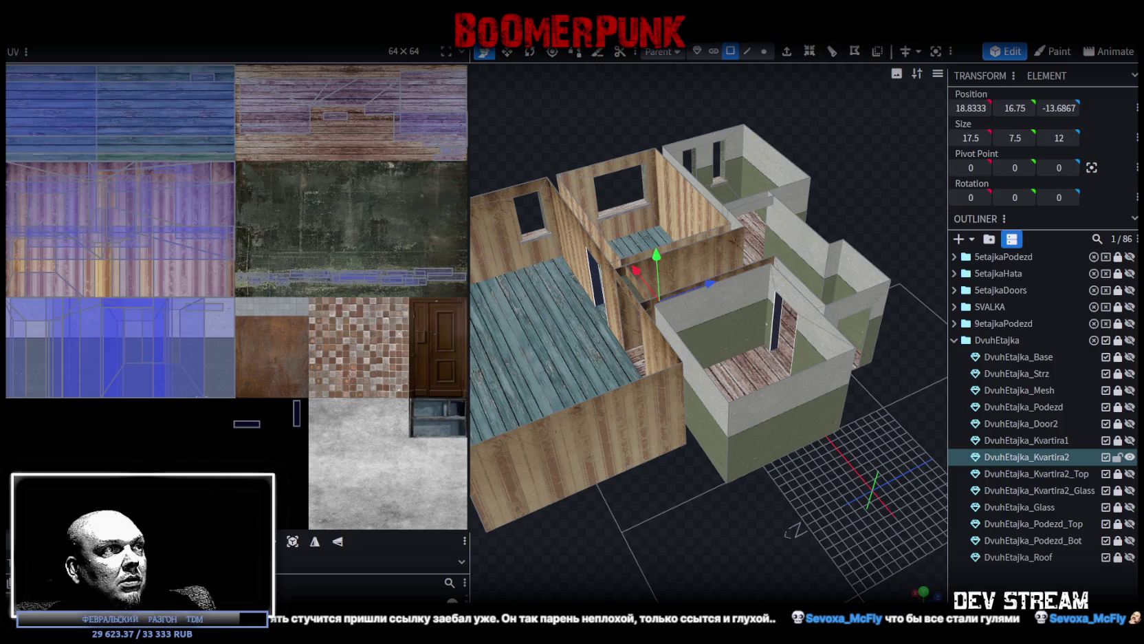
pyautogui.scroll(-2, 301, 464)
# - Select the top face of apartment 2's wall
pyautogui.moveTo(715, 547)
pyautogui.mouseDown()
pyautogui.moveTo(727, 491)
pyautogui.moveTo(638, 477)
pyautogui.moveTo(611, 458)
pyautogui.moveTo(526, 485)
pyautogui.moveTo(516, 462)
pyautogui.moveTo(508, 476)
pyautogui.mouseUp()
pyautogui.scroll(2, 507, 482)
pyautogui.scroll(2, 637, 483)
pyautogui.scroll(3, 601, 460)
pyautogui.click(738, 375)
pyautogui.moveTo(738, 384)
pyautogui.mouseDown()
pyautogui.moveTo(726, 270)
pyautogui.moveTo(739, 289)
pyautogui.moveTo(731, 251)
pyautogui.moveTo(774, 233)
pyautogui.moveTo(688, 360)
pyautogui.mouseUp()
pyautogui.scroll(3, 729, 244)
pyautogui.scroll(3, 737, 252)
# - Copy the selected wall face and paste it as a new mesh face
pyautogui.rightClick(684, 357)
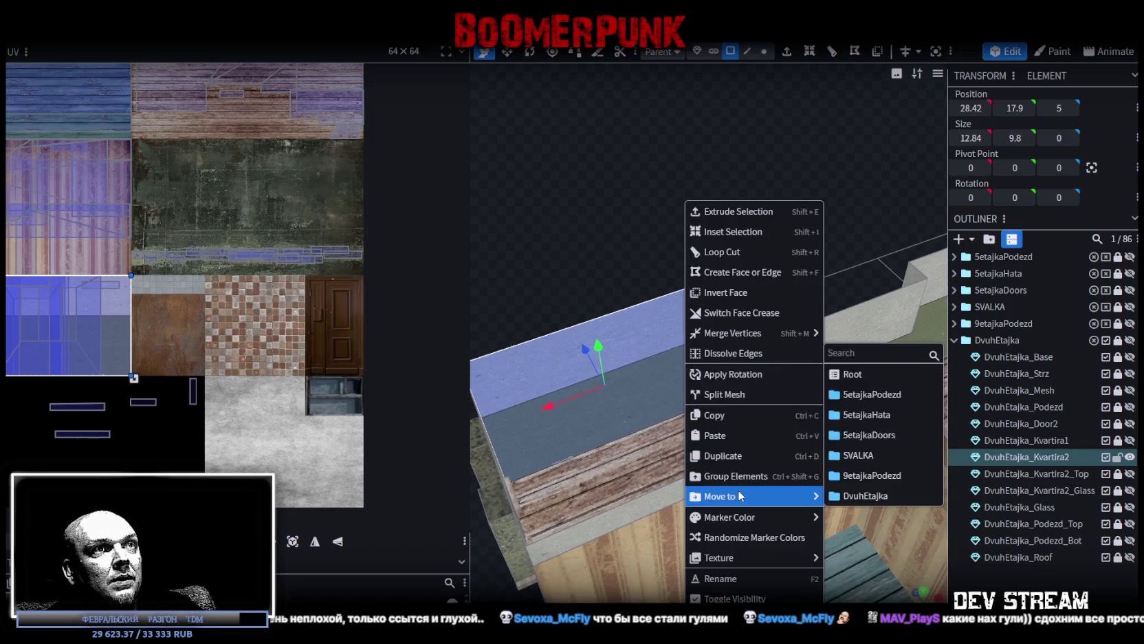
pyautogui.click(731, 416)
pyautogui.rightClick(665, 388)
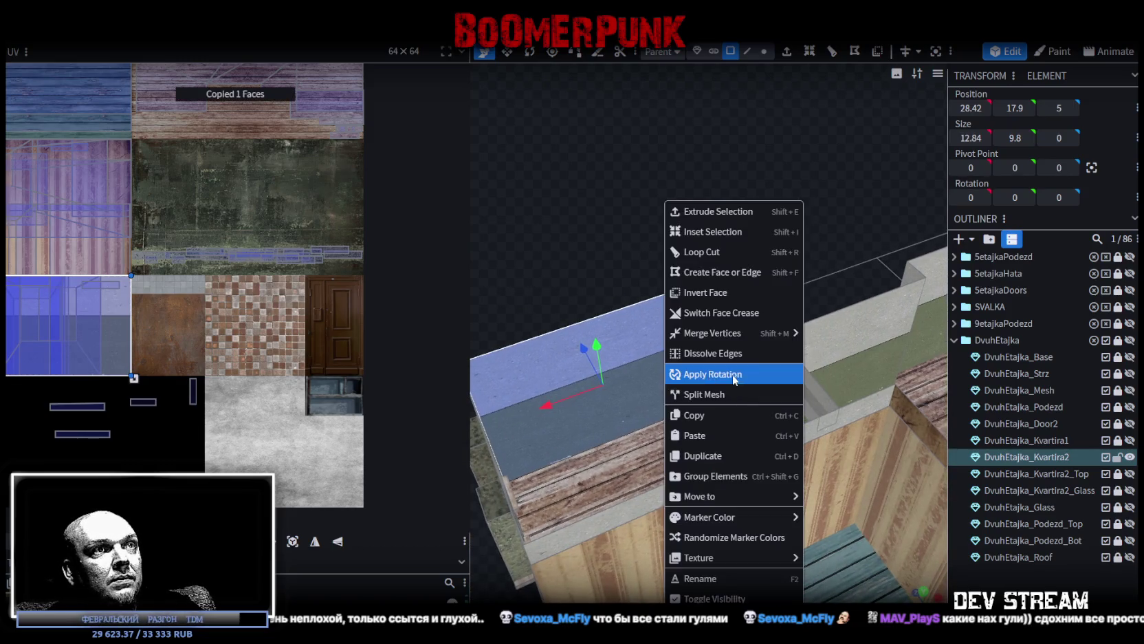
pyautogui.click(704, 439)
pyautogui.click(774, 448)
pyautogui.moveTo(753, 442)
pyautogui.mouseDown()
pyautogui.moveTo(667, 374)
pyautogui.moveTo(619, 206)
pyautogui.moveTo(694, 211)
pyautogui.moveTo(621, 221)
pyautogui.moveTo(654, 301)
pyautogui.mouseUp()
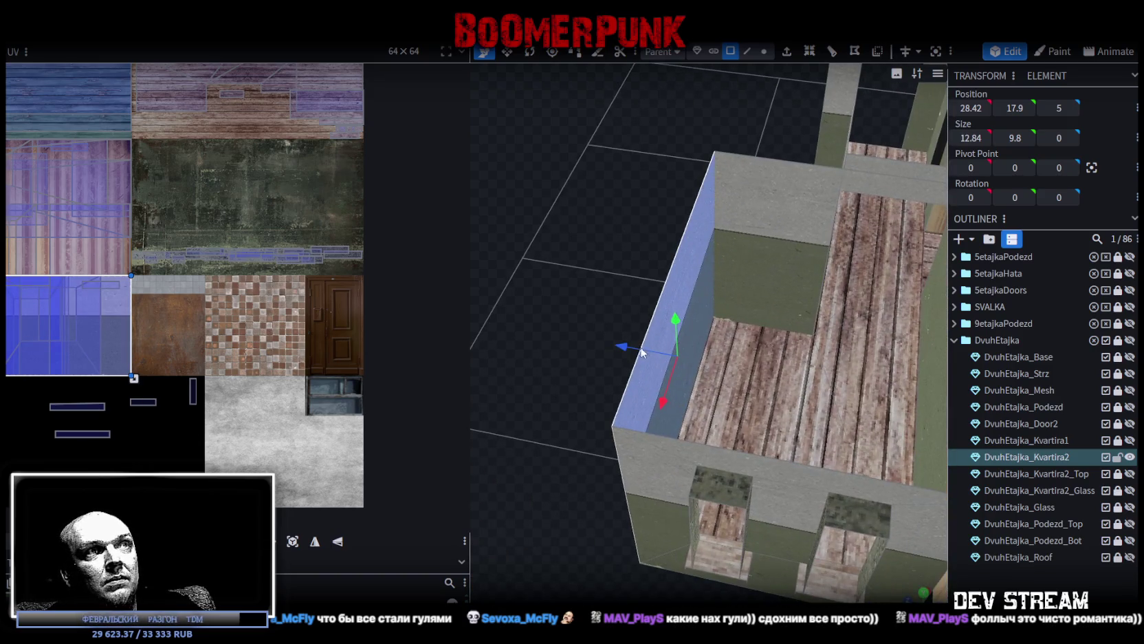
pyautogui.moveTo(632, 353); pyautogui.dragTo(710, 370)
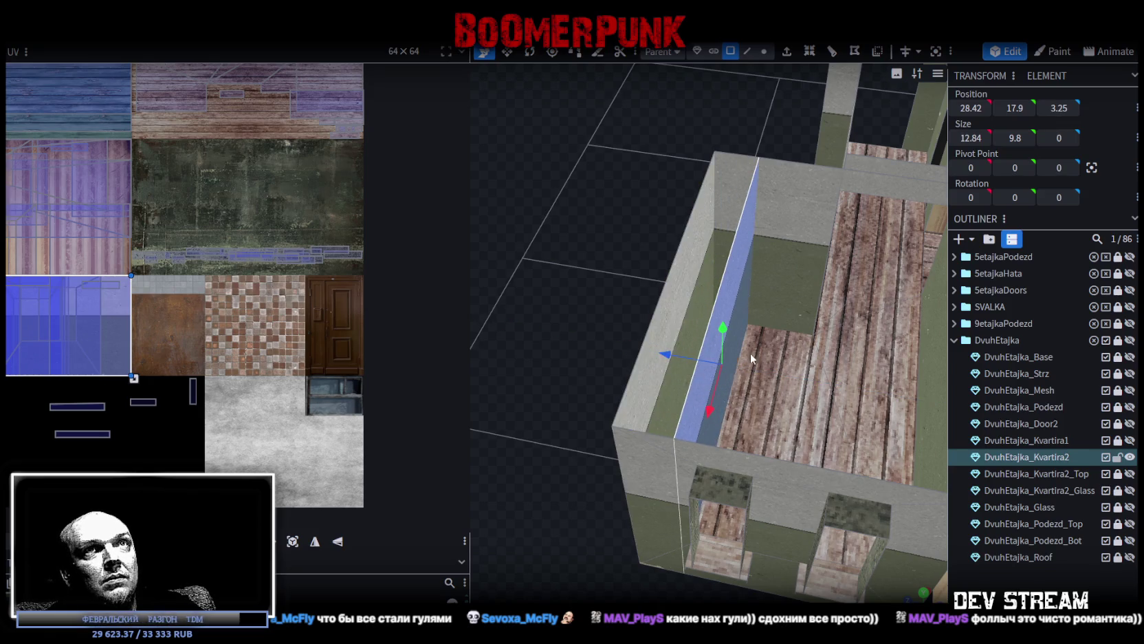
pyautogui.hotkey('ctrl', 'z')
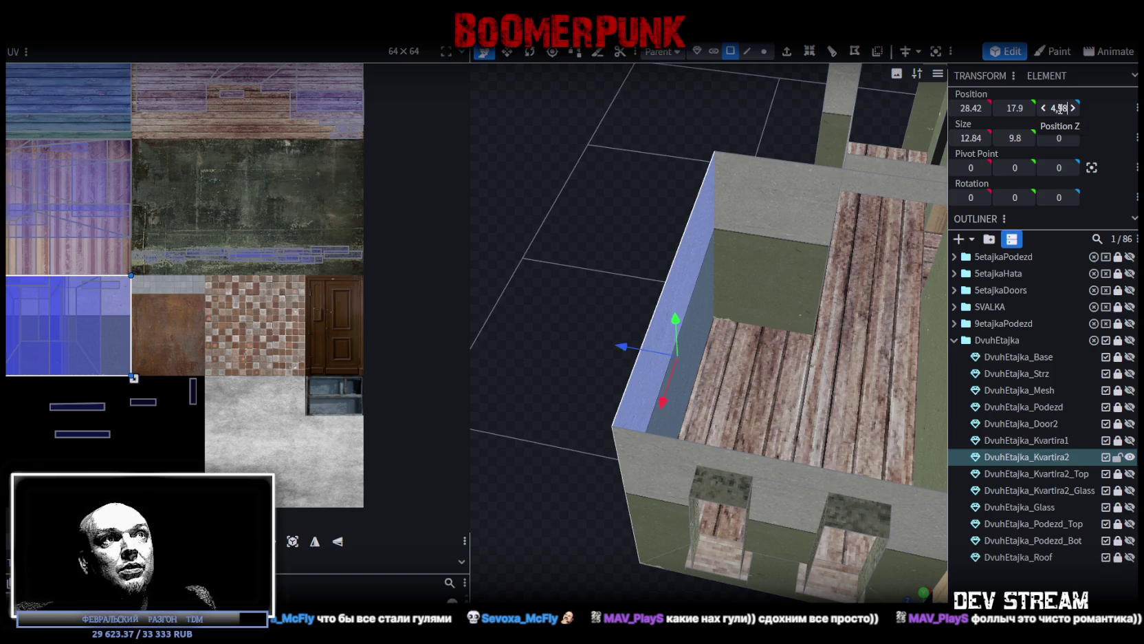
pyautogui.moveTo(637, 230)
pyautogui.mouseDown()
pyautogui.moveTo(550, 145)
pyautogui.moveTo(699, 208)
pyautogui.moveTo(688, 211)
pyautogui.moveTo(711, 204)
pyautogui.moveTo(698, 170)
pyautogui.moveTo(699, 214)
pyautogui.mouseUp()
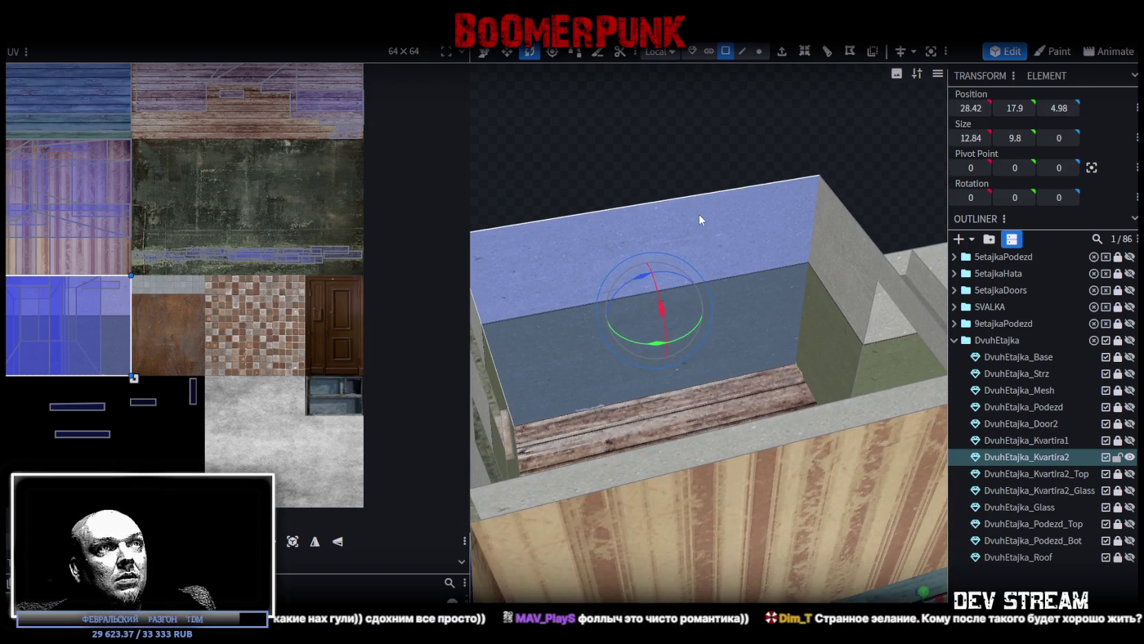
# - Resize the copied panel narrower and shorter, then nudge it along X
pyautogui.press('s')
pyautogui.moveTo(705, 302)
pyautogui.mouseDown()
pyautogui.moveTo(594, 326)
pyautogui.moveTo(696, 306)
pyautogui.mouseUp()
pyautogui.press('v')
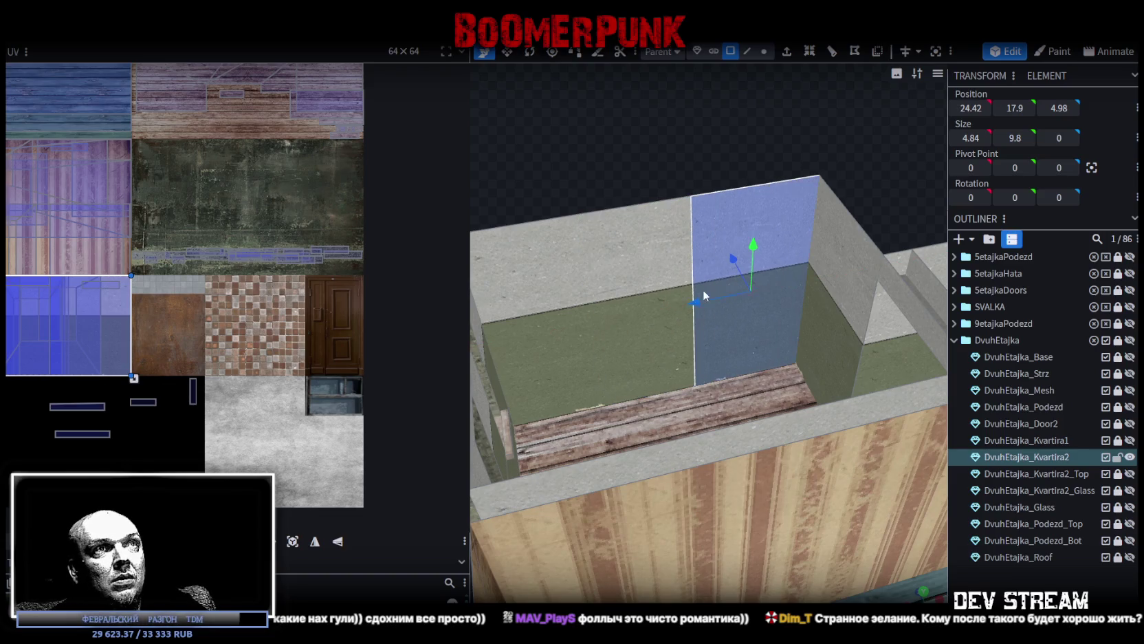
pyautogui.press('r')
pyautogui.press('s')
pyautogui.moveTo(754, 254); pyautogui.dragTo(746, 308)
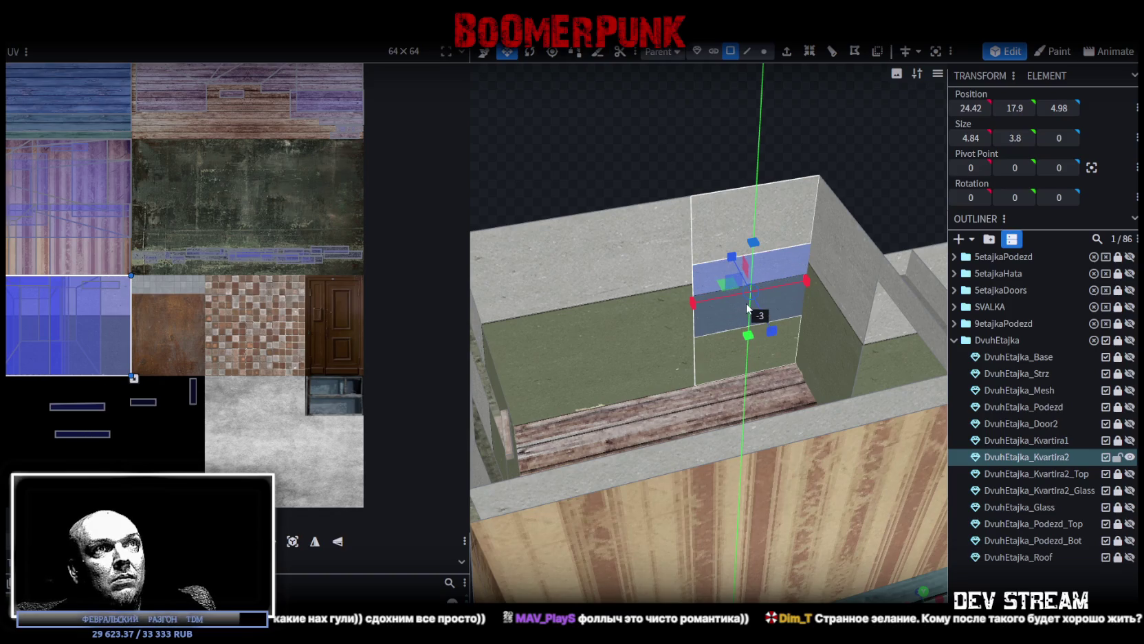
pyautogui.moveTo(745, 318)
pyautogui.mouseDown()
pyautogui.moveTo(766, 231)
pyautogui.moveTo(759, 262)
pyautogui.mouseUp()
pyautogui.press('v')
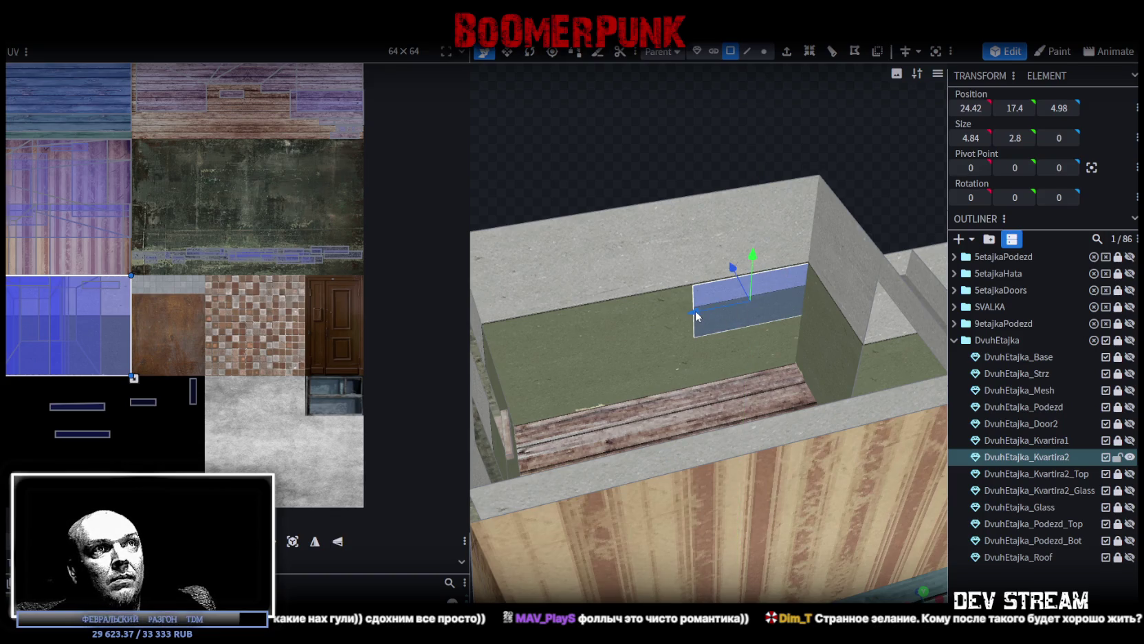
pyautogui.moveTo(696, 315); pyautogui.dragTo(694, 315)
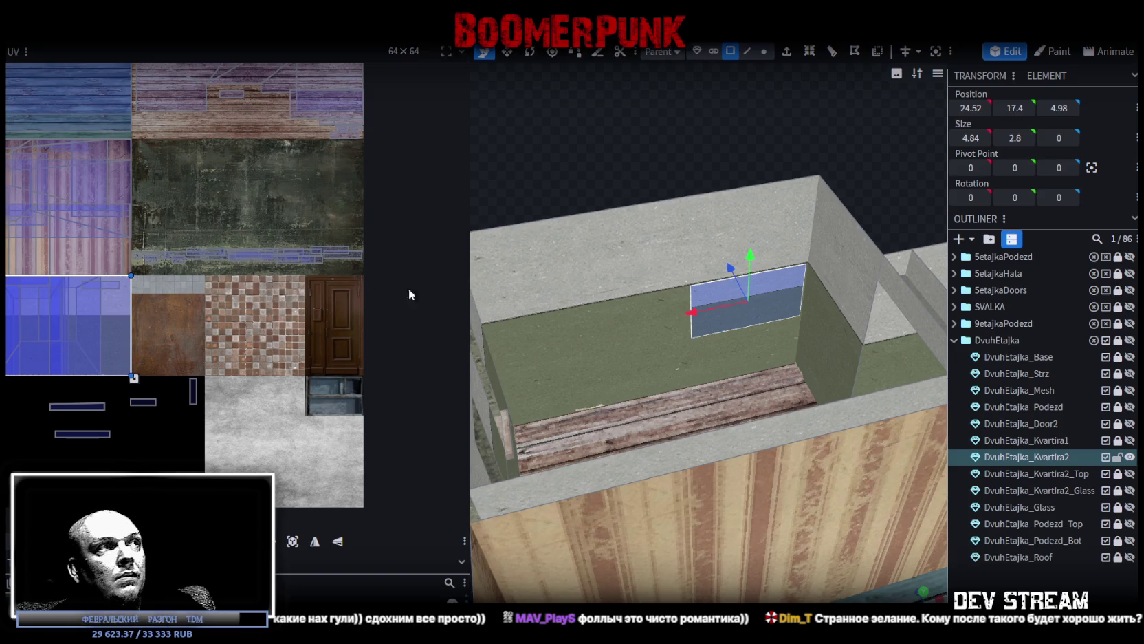
# - Move the panel's UV onto the tiles, and place the panel at X 25.52, height 1.8, elevation 17.9
pyautogui.scroll(-2, 163, 303)
pyautogui.moveTo(96, 282); pyautogui.dragTo(200, 280)
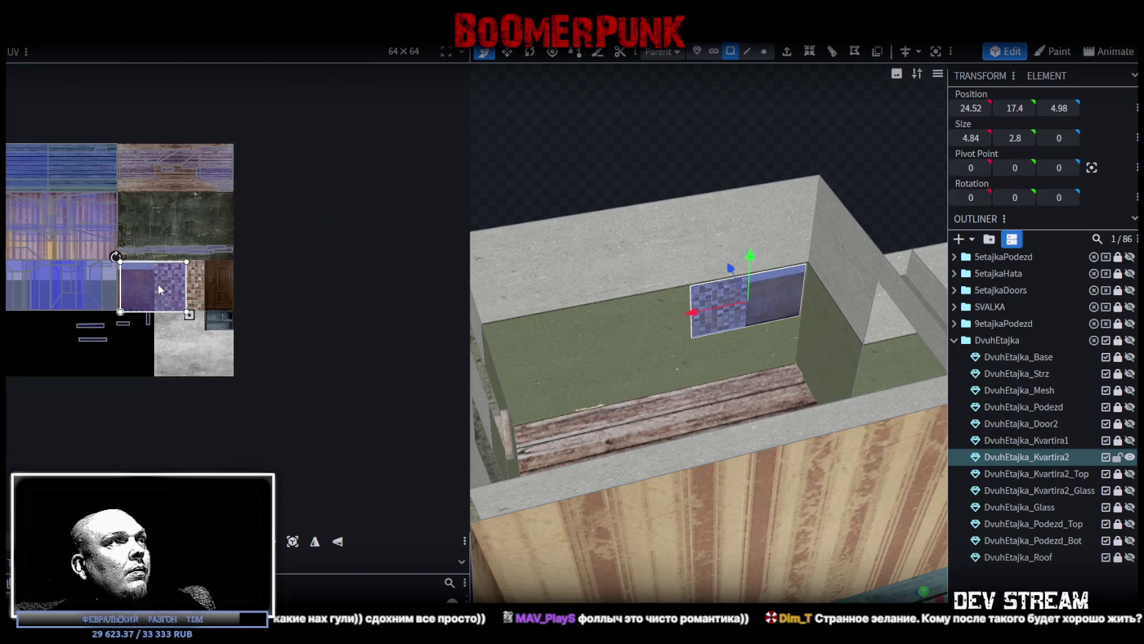
pyautogui.scroll(-3, 665, 163)
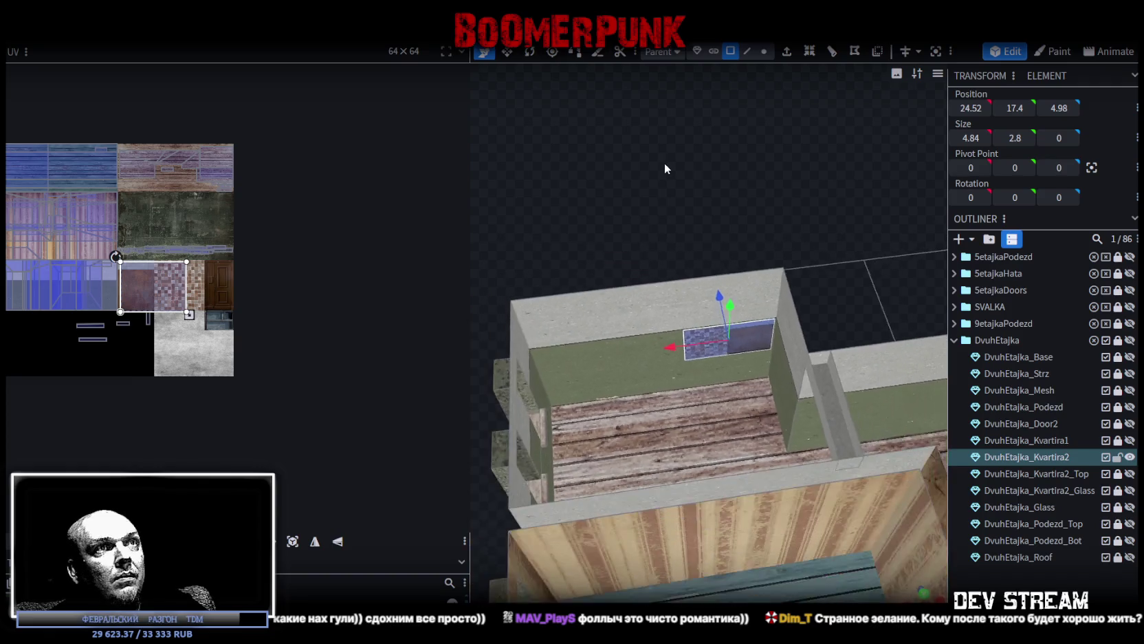
pyautogui.press('r')
pyautogui.press('v')
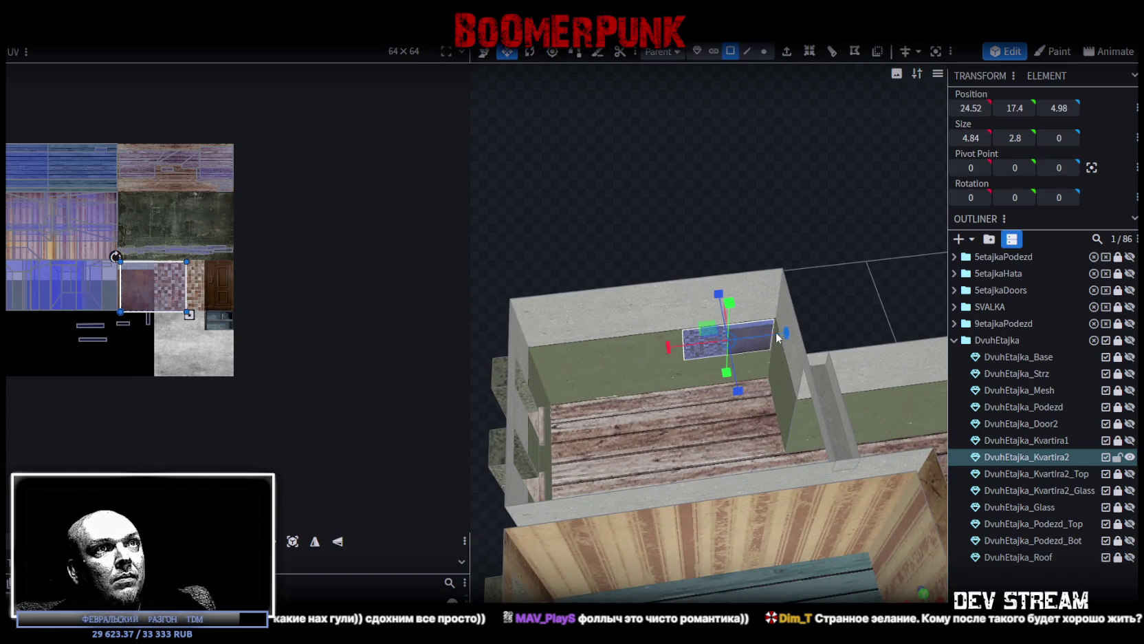
pyautogui.scroll(3, 777, 303)
pyautogui.press('v')
pyautogui.moveTo(685, 322)
pyautogui.mouseDown()
pyautogui.moveTo(655, 323)
pyautogui.moveTo(630, 136)
pyautogui.mouseUp()
pyautogui.scroll(3, 628, 161)
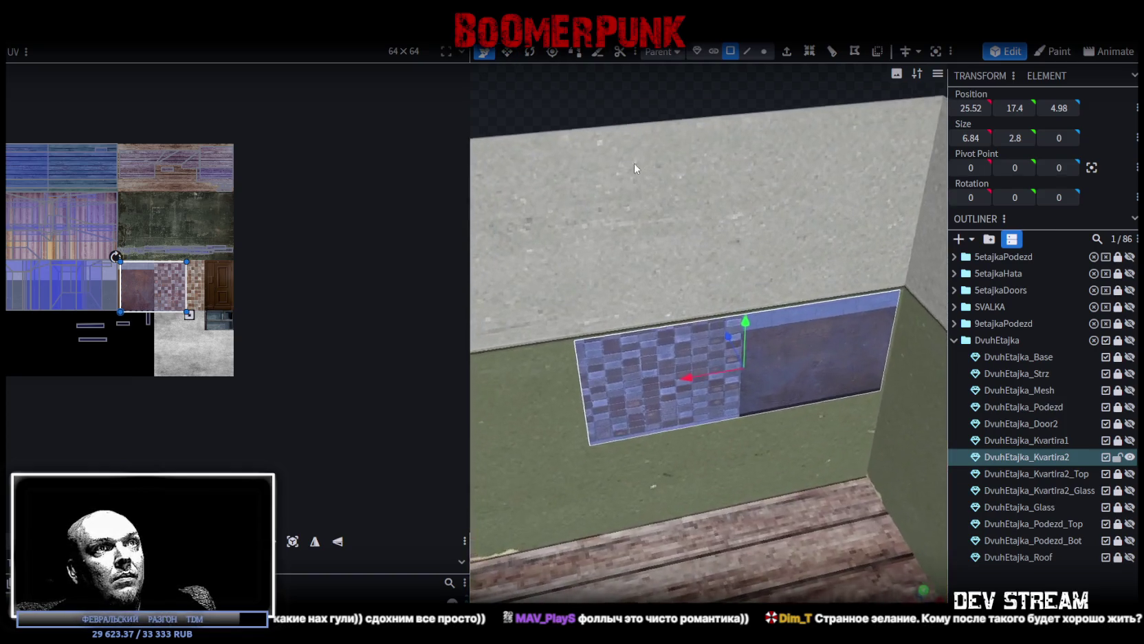
pyautogui.press('r')
pyautogui.press('v')
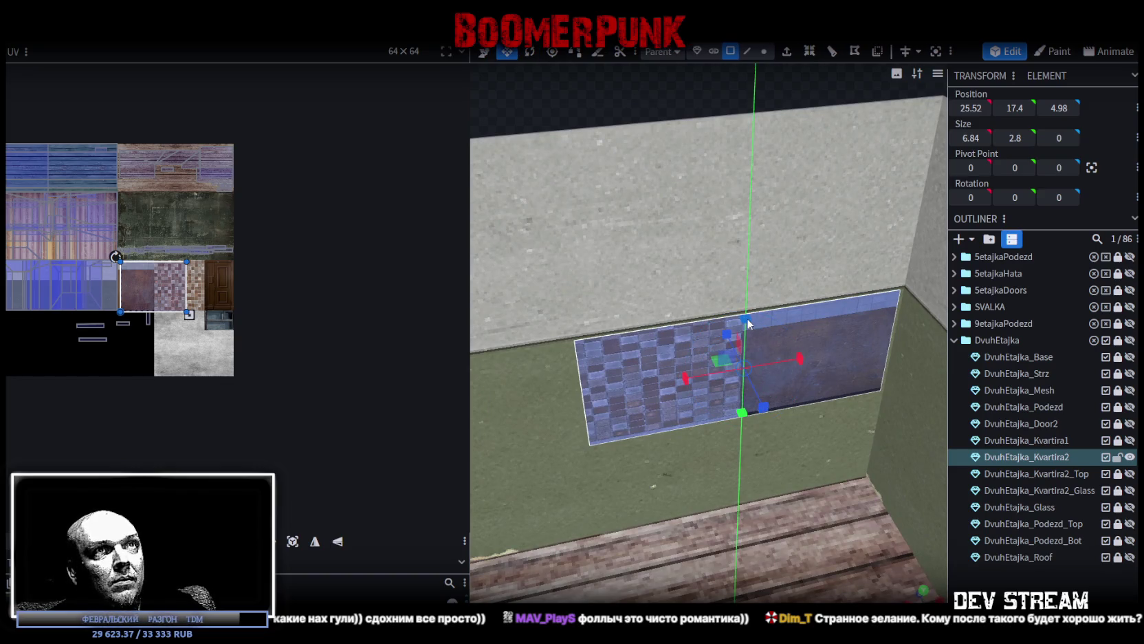
pyautogui.moveTo(746, 320); pyautogui.dragTo(748, 339)
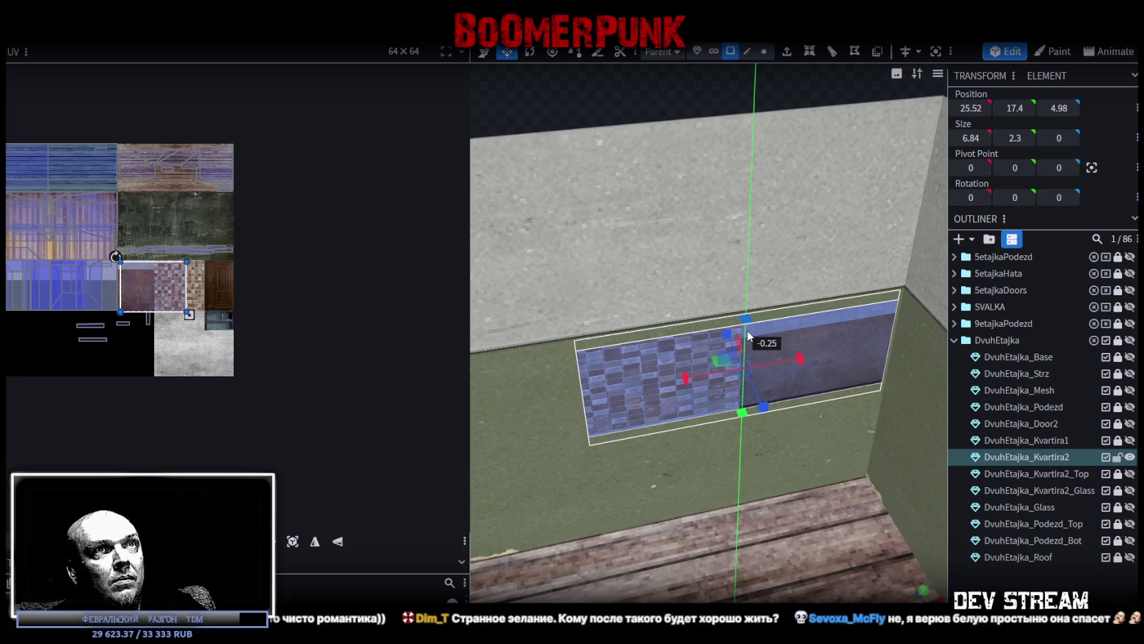
pyautogui.press('v')
pyautogui.moveTo(748, 313); pyautogui.dragTo(748, 309)
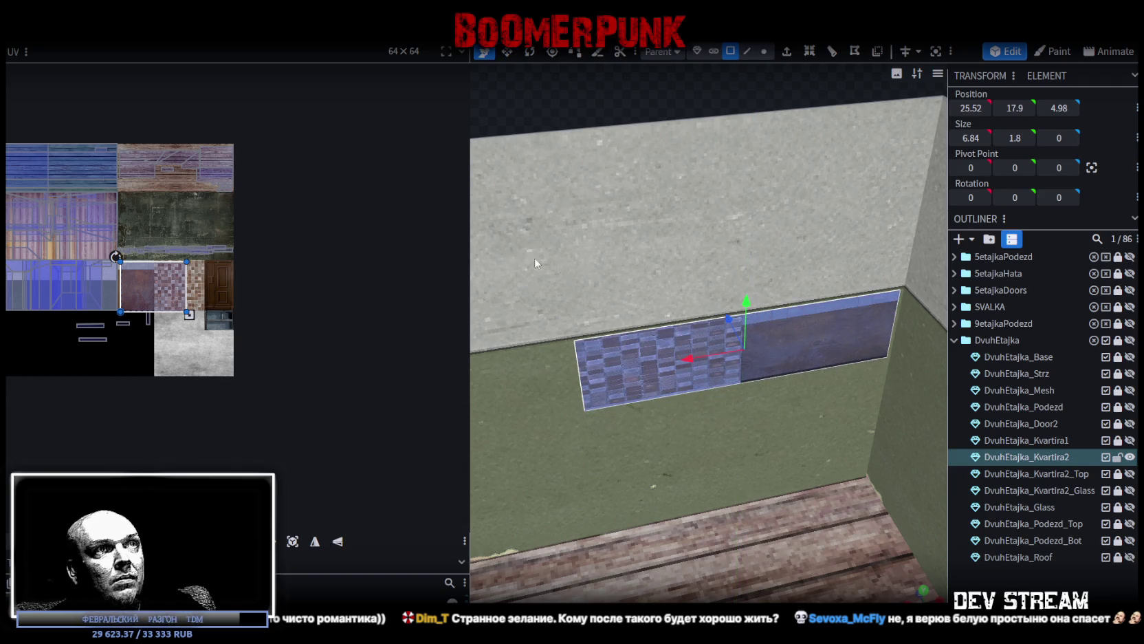
# - Reposition the panel's UV rectangle and resize it to a small strip on the tile area
pyautogui.moveTo(155, 254); pyautogui.dragTo(154, 278)
pyautogui.scroll(3, 154, 289)
pyautogui.scroll(2, 188, 346)
pyautogui.scroll(2, 188, 346)
pyautogui.moveTo(188, 346); pyautogui.dragTo(255, 268)
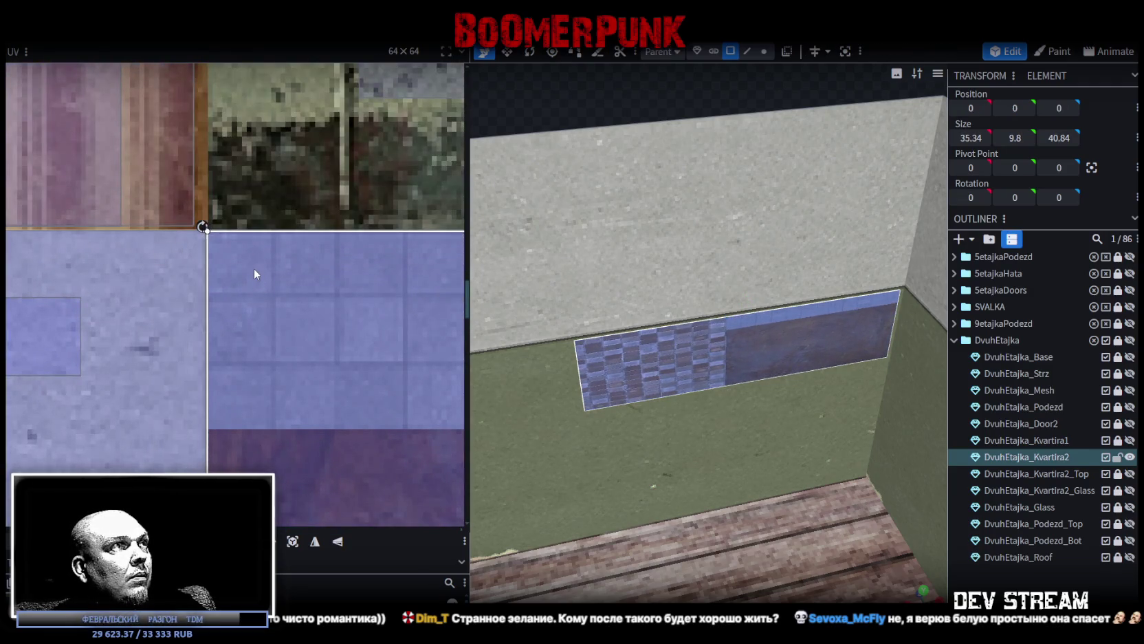
pyautogui.scroll(-2, 277, 314)
pyautogui.scroll(-2, 228, 275)
pyautogui.moveTo(352, 365)
pyautogui.mouseDown()
pyautogui.moveTo(254, 263)
pyautogui.moveTo(255, 307)
pyautogui.mouseUp()
pyautogui.scroll(2, 237, 303)
pyautogui.scroll(2, 231, 318)
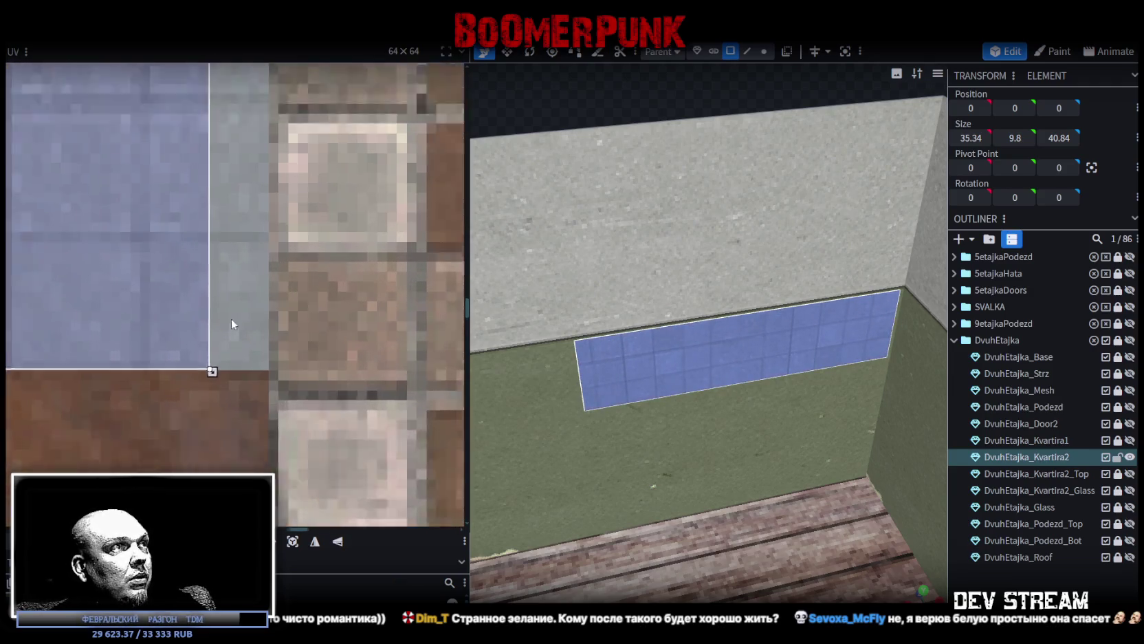
pyautogui.scroll(2, 204, 385)
pyautogui.moveTo(206, 383); pyautogui.dragTo(272, 383)
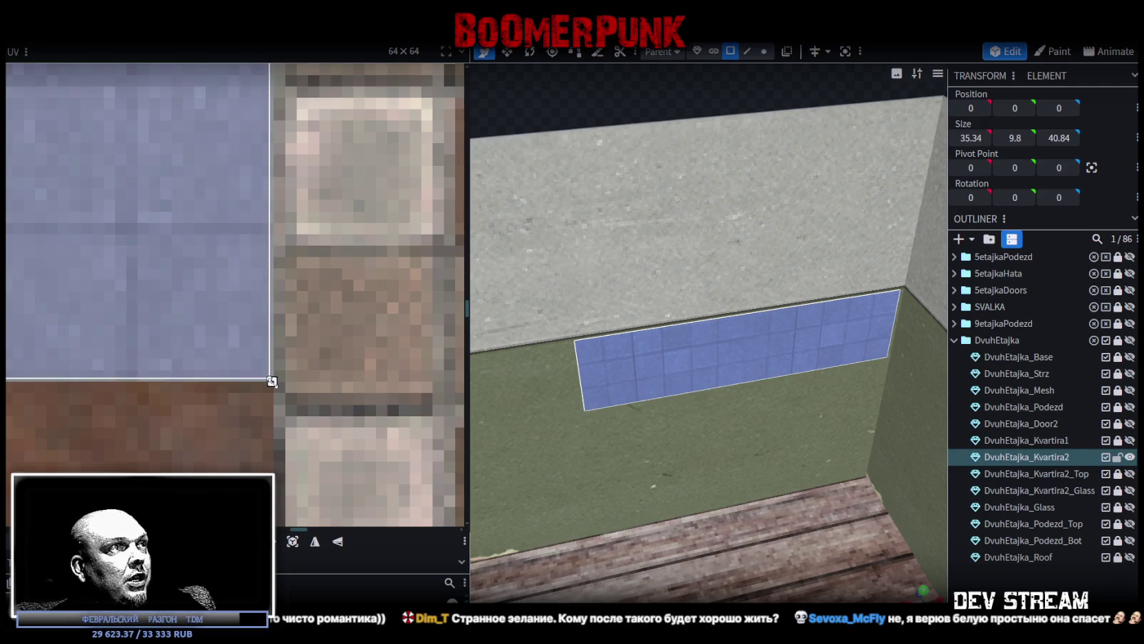
pyautogui.scroll(-5, 498, 402)
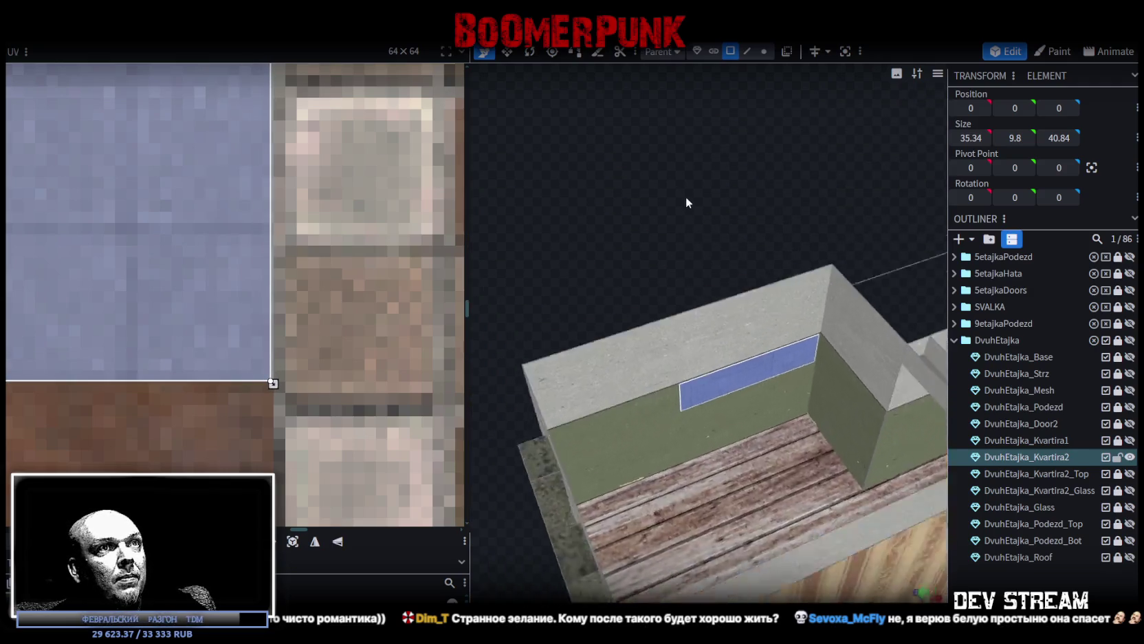
pyautogui.moveTo(687, 200); pyautogui.dragTo(789, 340)
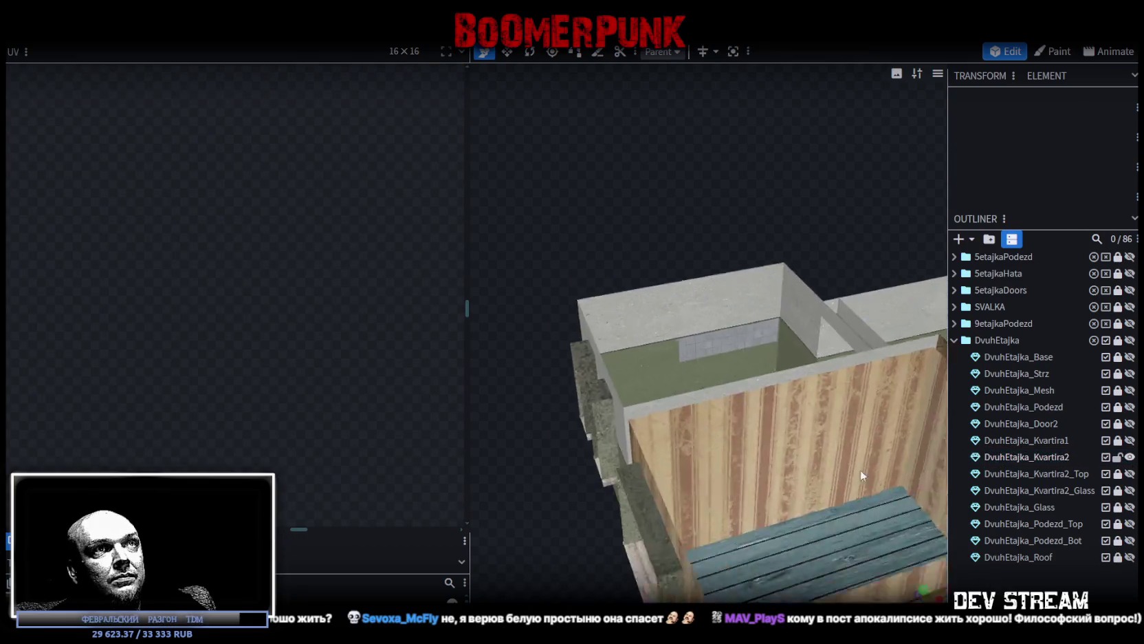
pyautogui.moveTo(860, 469)
pyautogui.mouseDown()
pyautogui.moveTo(700, 164)
pyautogui.moveTo(773, 177)
pyautogui.moveTo(860, 425)
pyautogui.mouseUp()
# - Select apartment 2's floor and move its UV onto the checker tile
pyautogui.scroll(-3, 649, 172)
pyautogui.scroll(3, 733, 397)
pyautogui.moveTo(733, 398); pyautogui.dragTo(753, 443)
pyautogui.scroll(3, 640, 427)
pyautogui.click(640, 422)
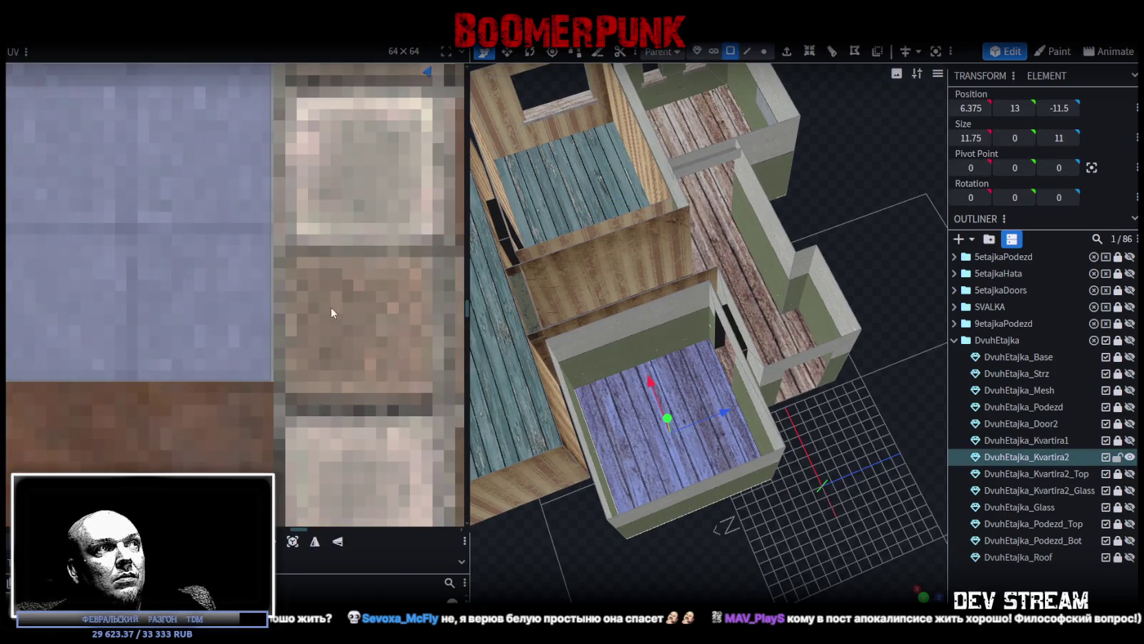
pyautogui.scroll(-3, 289, 298)
pyautogui.scroll(-2, 285, 300)
pyautogui.scroll(-2, 282, 300)
pyautogui.moveTo(383, 140); pyautogui.dragTo(328, 310)
pyautogui.scroll(3, 294, 257)
pyautogui.scroll(2, 228, 313)
pyautogui.scroll(1, 175, 263)
pyautogui.moveTo(176, 263); pyautogui.dragTo(165, 247)
pyautogui.scroll(3, 79, 190)
pyautogui.scroll(3, 238, 201)
pyautogui.moveTo(238, 200); pyautogui.dragTo(235, 183)
# - Stretch the floor's UV so it covers the entire checker-tile square
pyautogui.scroll(-2, 237, 185)
pyautogui.scroll(-3, 187, 204)
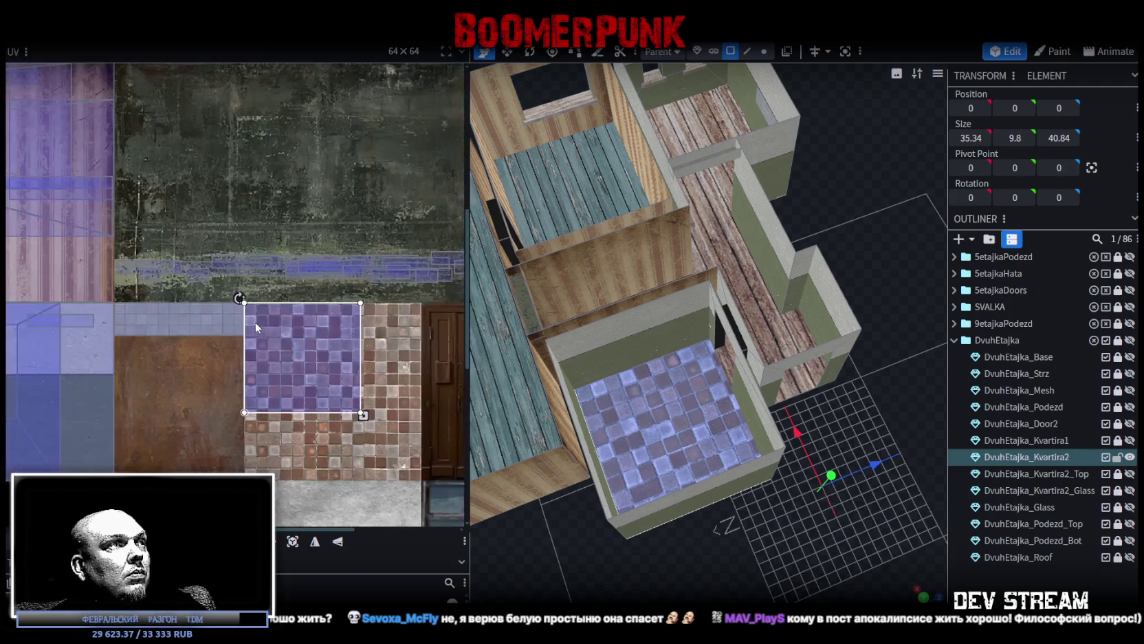
pyautogui.moveTo(256, 327); pyautogui.dragTo(202, 240, button='middle')
pyautogui.moveTo(310, 329); pyautogui.dragTo(365, 380)
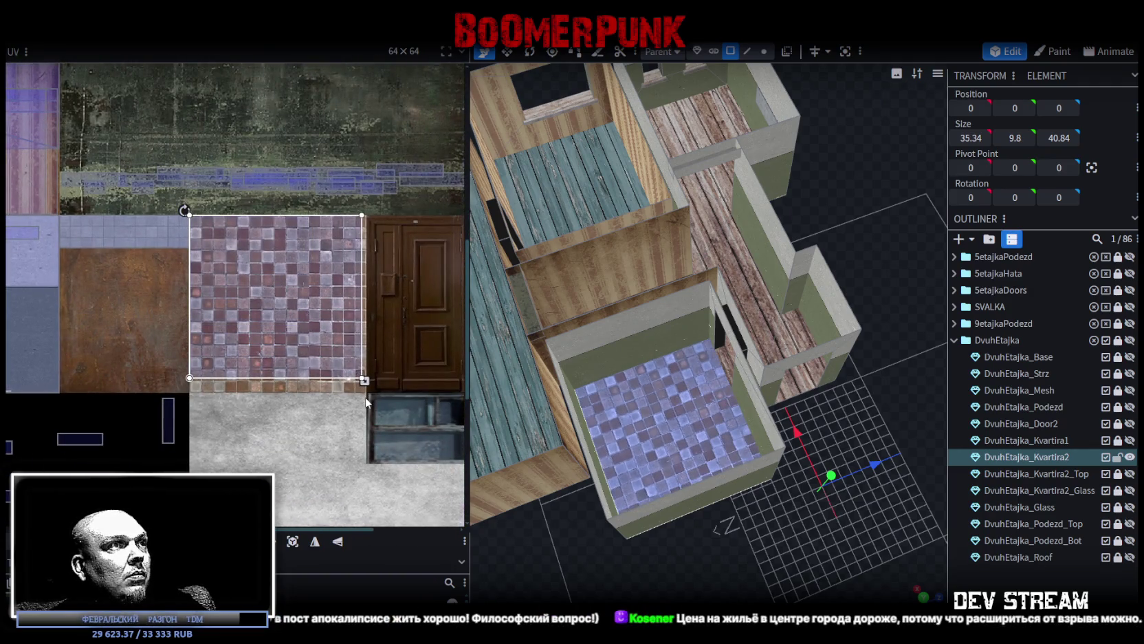
pyautogui.scroll(2, 357, 369)
pyautogui.scroll(2, 339, 377)
pyautogui.scroll(1, 339, 378)
pyautogui.moveTo(320, 345); pyautogui.dragTo(353, 466)
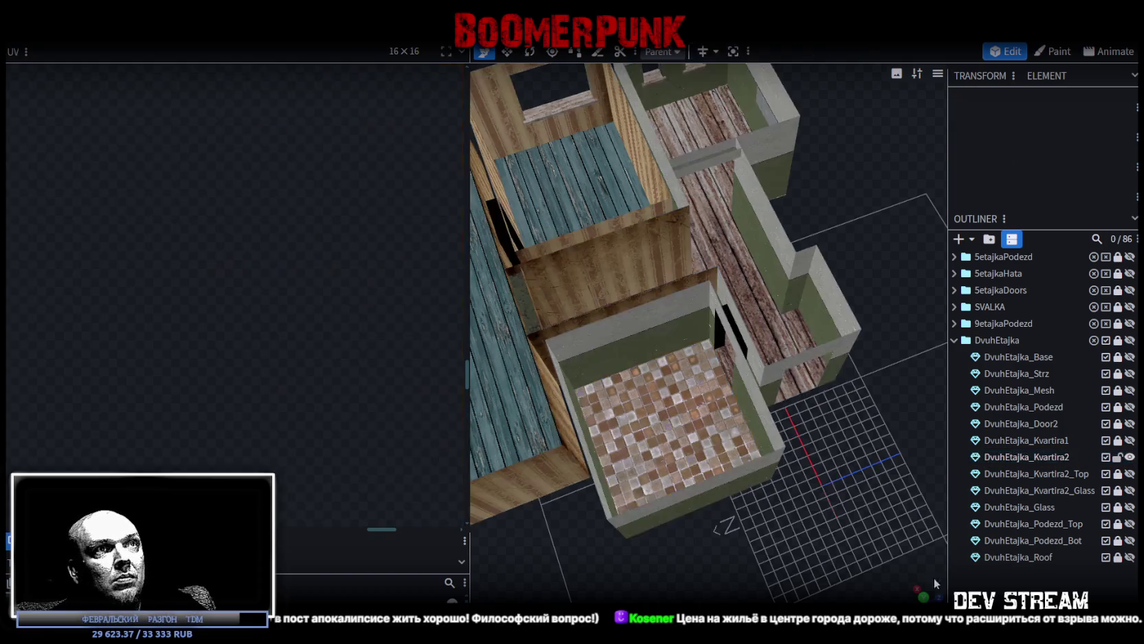
pyautogui.moveTo(933, 576)
pyautogui.mouseDown()
pyautogui.moveTo(772, 492)
pyautogui.moveTo(670, 463)
pyautogui.mouseUp()
pyautogui.scroll(3, 739, 469)
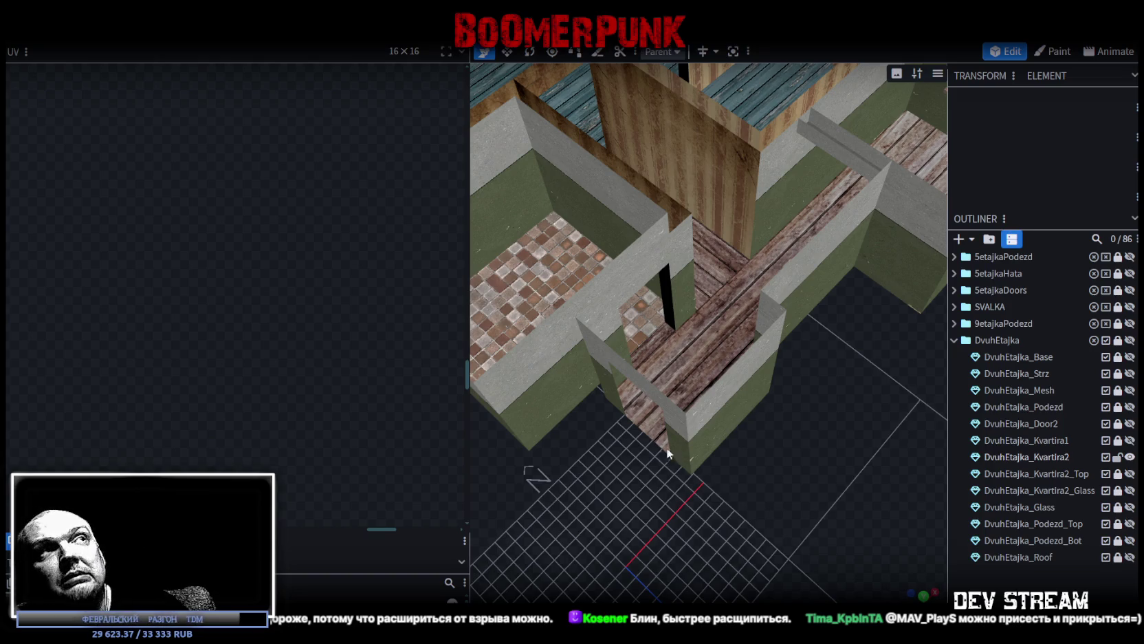
# - Select the DvuhEtajka_Kvartira2 apartment and the first wall of its blue-floored room
pyautogui.scroll(-3, 822, 288)
pyautogui.moveTo(811, 407)
pyautogui.mouseDown()
pyautogui.moveTo(492, 388)
pyautogui.moveTo(657, 393)
pyautogui.mouseUp()
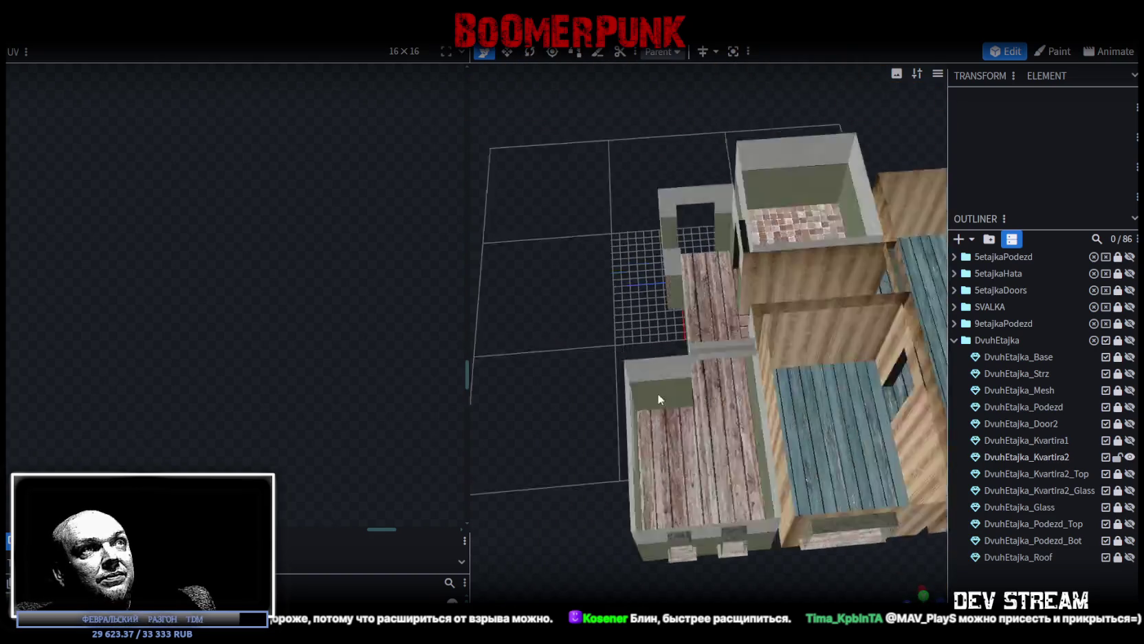
pyautogui.scroll(3, 611, 337)
pyautogui.scroll(3, 583, 325)
pyautogui.click(711, 347)
pyautogui.moveTo(711, 346); pyautogui.dragTo(630, 246)
pyautogui.click(659, 347)
pyautogui.moveTo(659, 346)
pyautogui.mouseDown()
pyautogui.moveTo(617, 253)
pyautogui.moveTo(697, 229)
pyautogui.moveTo(915, 244)
pyautogui.moveTo(695, 431)
pyautogui.moveTo(854, 449)
pyautogui.moveTo(757, 429)
pyautogui.mouseUp()
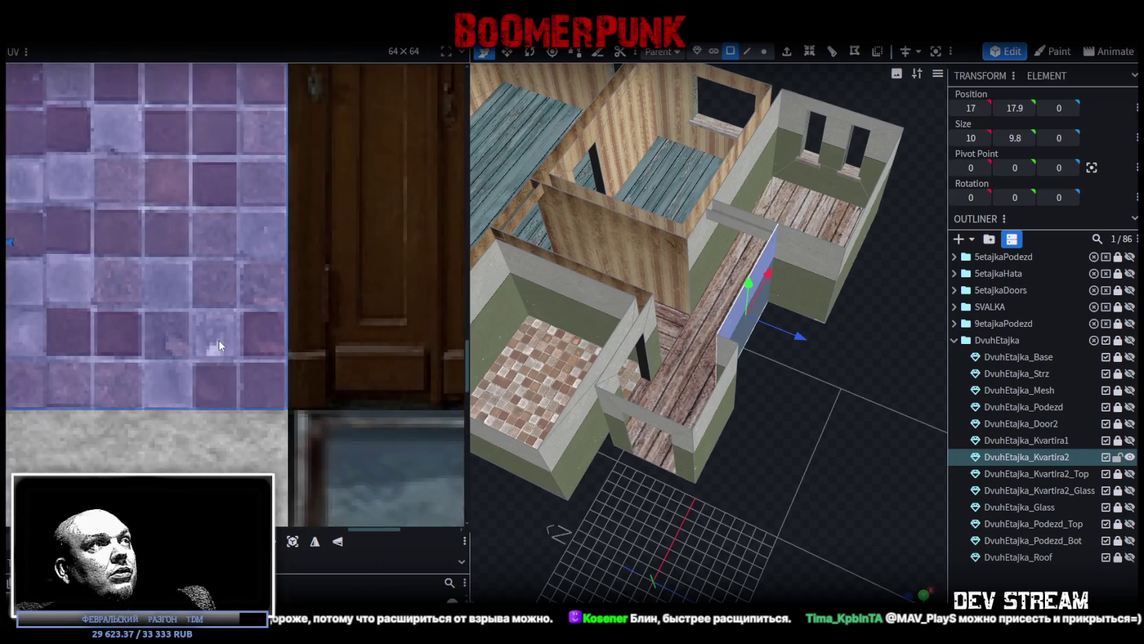
pyautogui.scroll(-5, 219, 340)
pyautogui.scroll(-2, 222, 344)
pyautogui.moveTo(729, 507)
pyautogui.mouseDown()
pyautogui.moveTo(684, 540)
pyautogui.moveTo(693, 560)
pyautogui.moveTo(640, 519)
pyautogui.moveTo(749, 533)
pyautogui.moveTo(695, 581)
pyautogui.moveTo(622, 551)
pyautogui.moveTo(810, 549)
pyautogui.moveTo(825, 531)
pyautogui.moveTo(727, 529)
pyautogui.moveTo(703, 481)
pyautogui.mouseUp()
pyautogui.scroll(5, 775, 533)
# - Add the room's back wall and the remaining wall faces to the selection
pyautogui.click(579, 297)
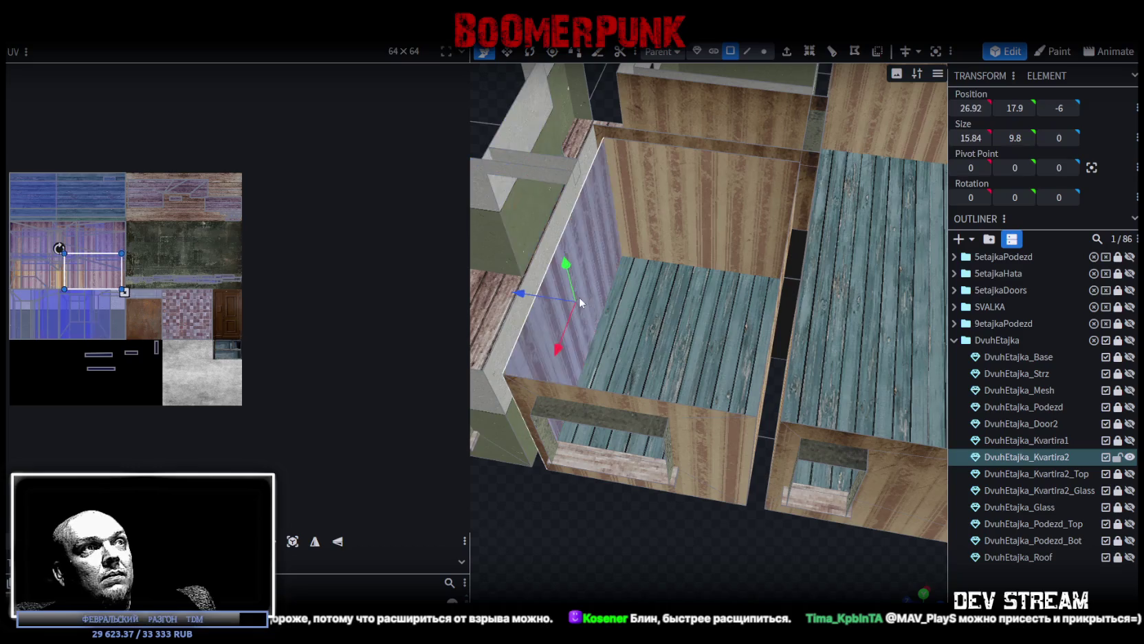
pyautogui.click(684, 200)
pyautogui.moveTo(700, 535); pyautogui.dragTo(814, 377)
pyautogui.click(675, 216)
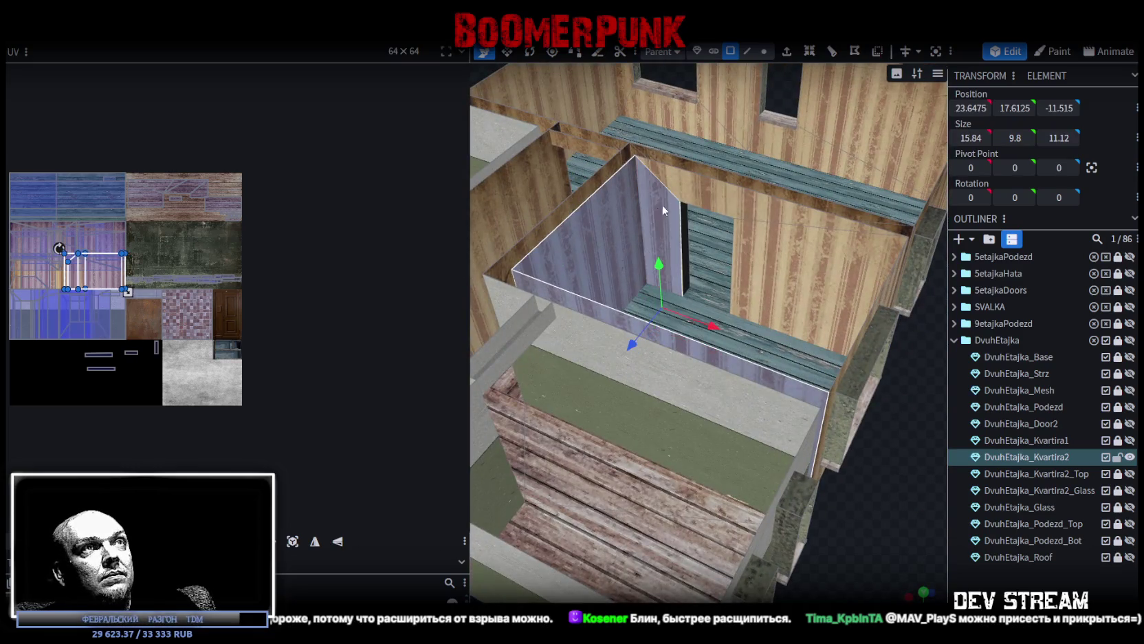
pyautogui.click(782, 259)
pyautogui.moveTo(781, 258)
pyautogui.mouseDown()
pyautogui.moveTo(793, 333)
pyautogui.moveTo(885, 359)
pyautogui.mouseUp()
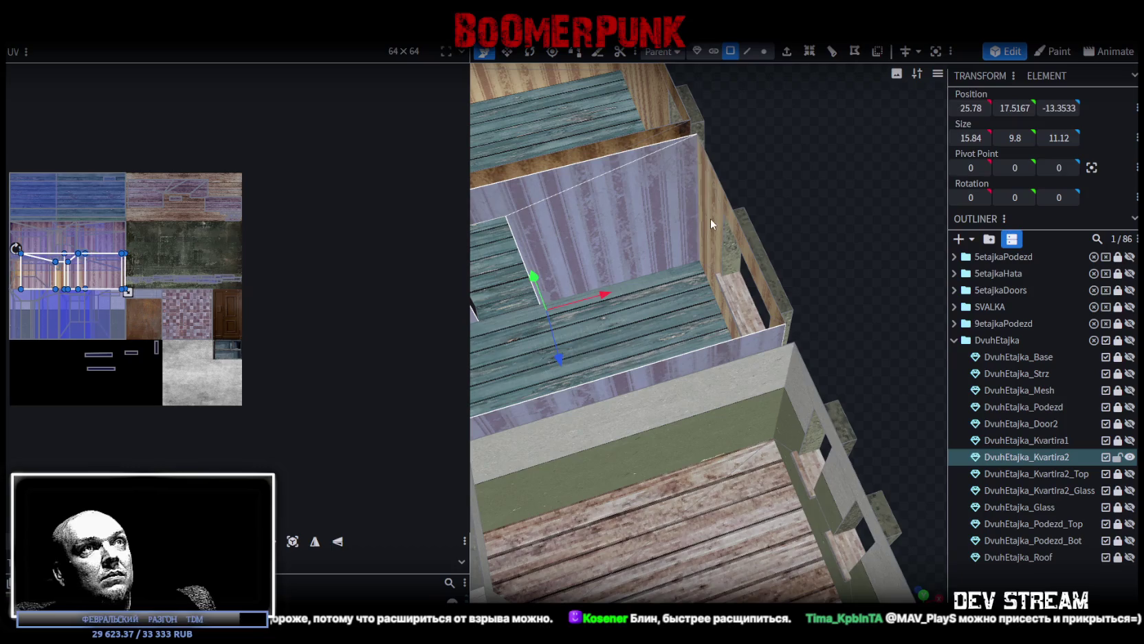
pyautogui.moveTo(789, 222); pyautogui.dragTo(764, 312)
pyautogui.click(788, 285)
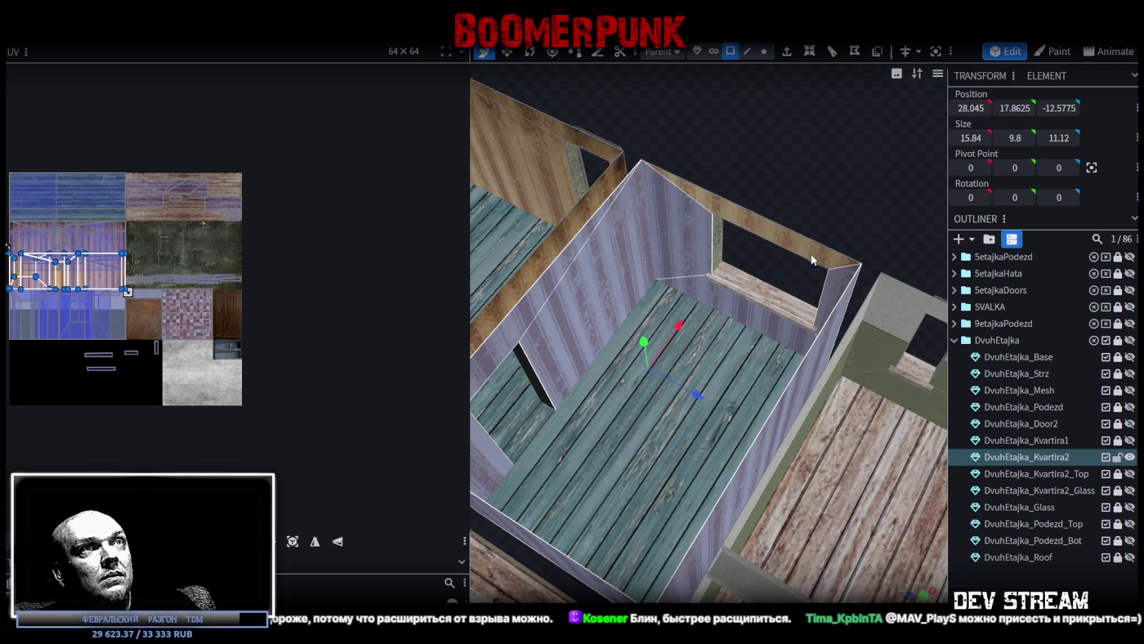
pyautogui.scroll(2, 171, 272)
pyautogui.scroll(2, 185, 254)
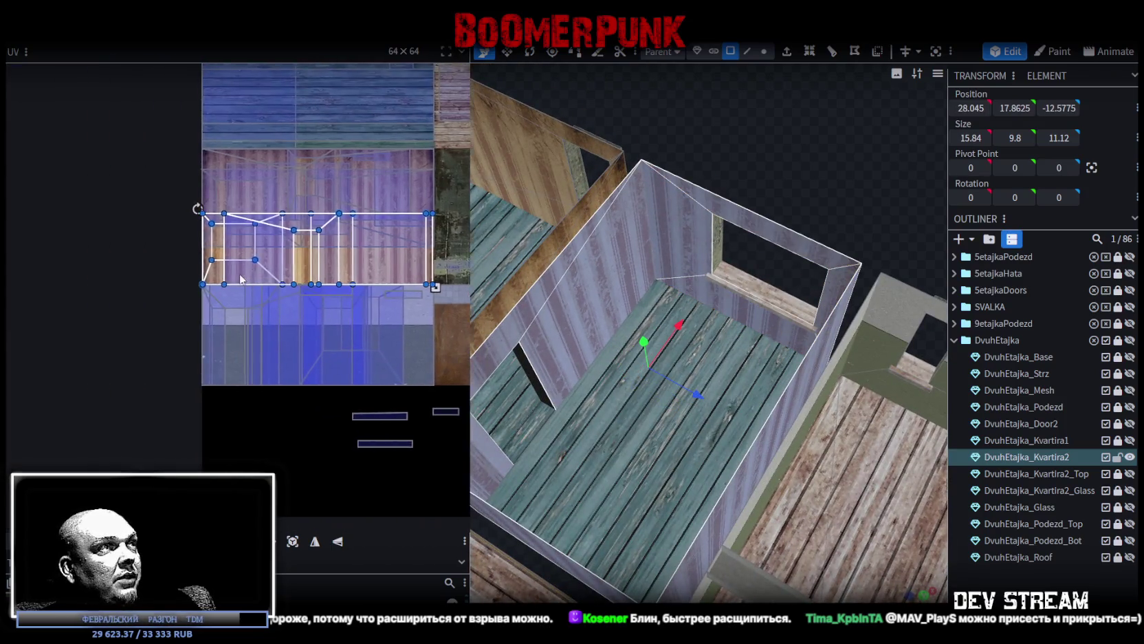
pyautogui.scroll(2, 207, 220)
pyautogui.click(205, 313)
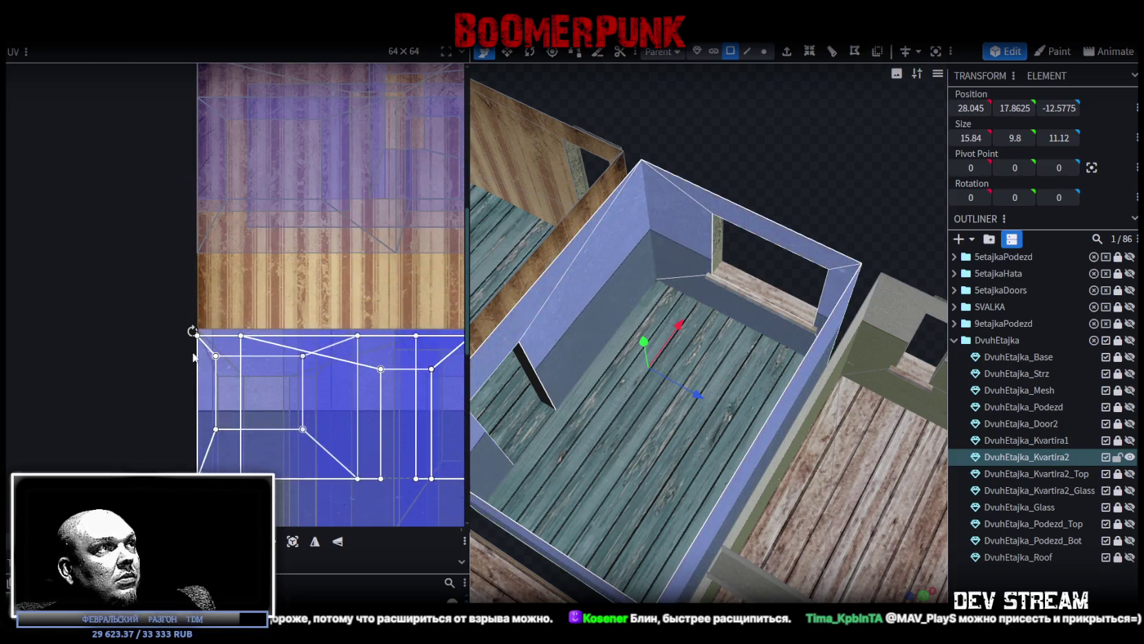
# - Move the walls' UV onto the grey-and-green plaster strip, stretched to the atlas's bottom edge
pyautogui.scroll(1, 194, 321)
pyautogui.scroll(2, 193, 358)
pyautogui.moveTo(193, 373); pyautogui.dragTo(187, 297)
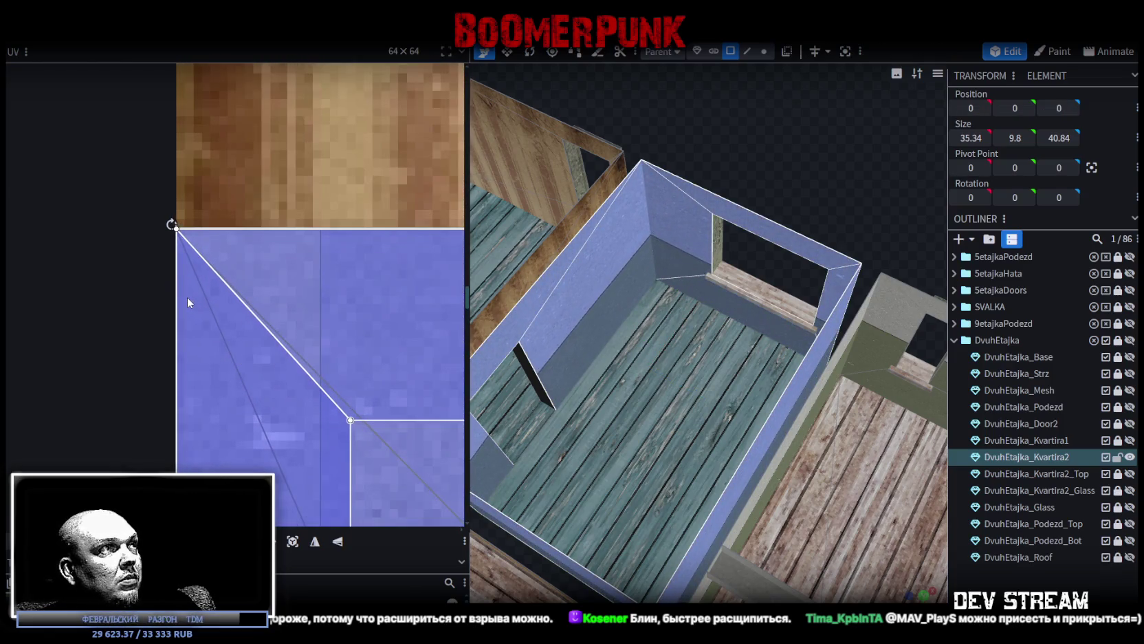
pyautogui.scroll(-1, 256, 355)
pyautogui.scroll(-2, 332, 339)
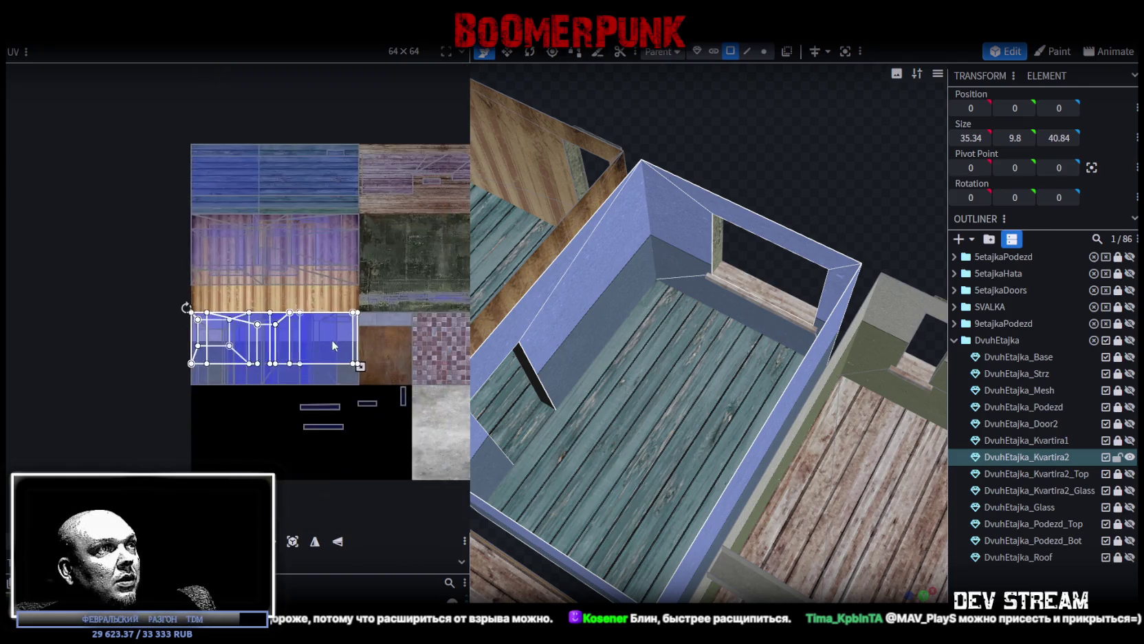
pyautogui.scroll(3, 360, 361)
pyautogui.scroll(2, 289, 317)
pyautogui.scroll(1, 282, 325)
pyautogui.moveTo(344, 297); pyautogui.dragTo(317, 244, button='middle')
pyautogui.moveTo(321, 209); pyautogui.dragTo(326, 404)
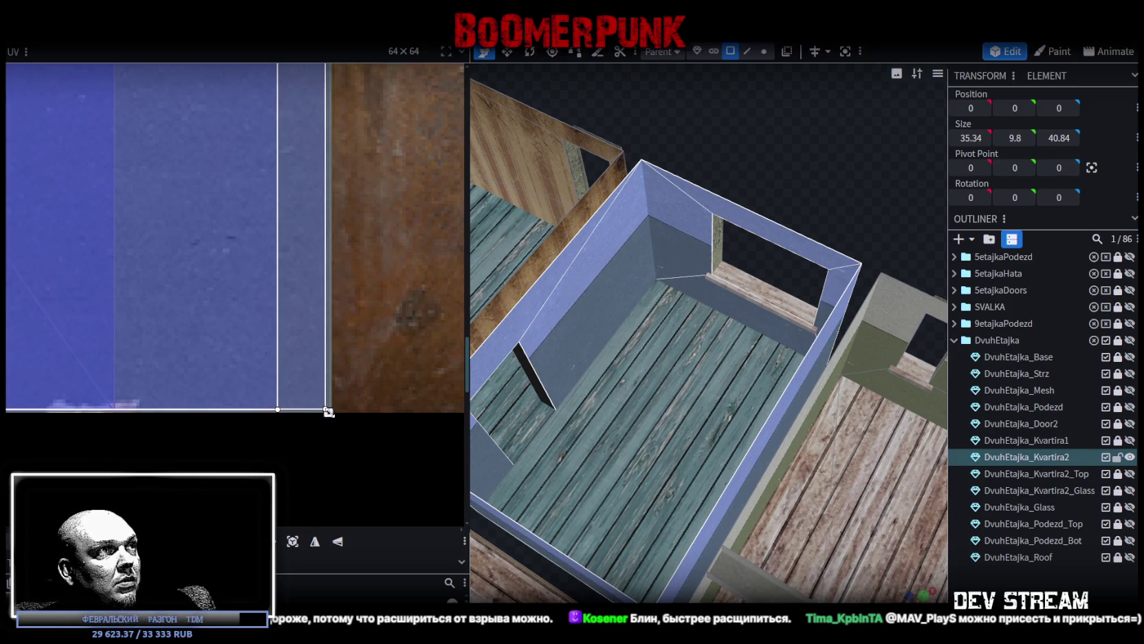
pyautogui.scroll(1, 301, 379)
pyautogui.scroll(1, 300, 379)
pyautogui.moveTo(295, 364); pyautogui.dragTo(323, 379)
pyautogui.scroll(-2, 708, 276)
# - Inspect the retextured walls, then reselect apartment 2 and its thin glass pane
pyautogui.moveTo(688, 275)
pyautogui.mouseDown()
pyautogui.moveTo(710, 110)
pyautogui.moveTo(725, 140)
pyautogui.moveTo(659, 153)
pyautogui.mouseUp()
pyautogui.click(710, 105)
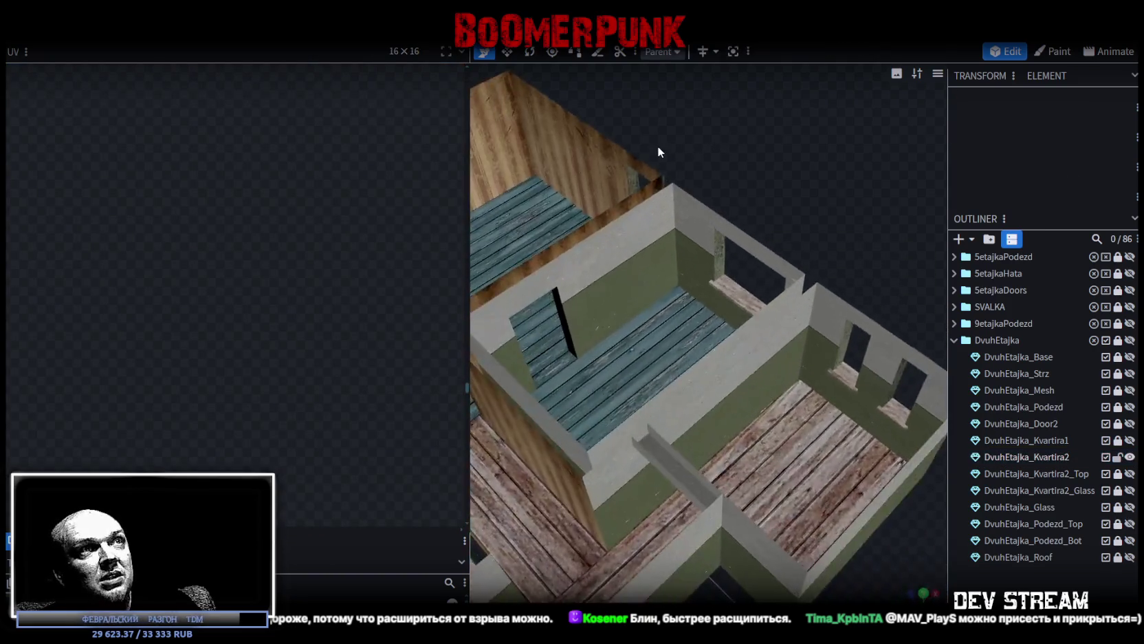
pyautogui.scroll(2, 656, 155)
pyautogui.scroll(2, 622, 237)
pyautogui.click(622, 237)
pyautogui.scroll(-2, 771, 196)
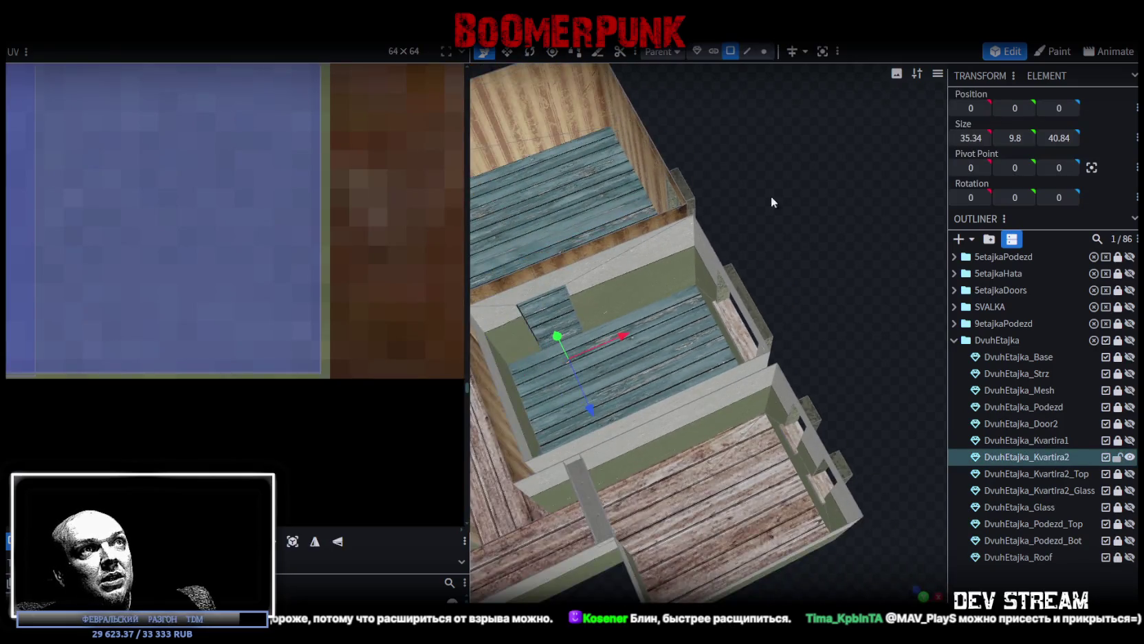
pyautogui.moveTo(770, 196); pyautogui.dragTo(839, 195)
pyautogui.scroll(2, 817, 181)
pyautogui.click(678, 202)
pyautogui.scroll(-2, 720, 249)
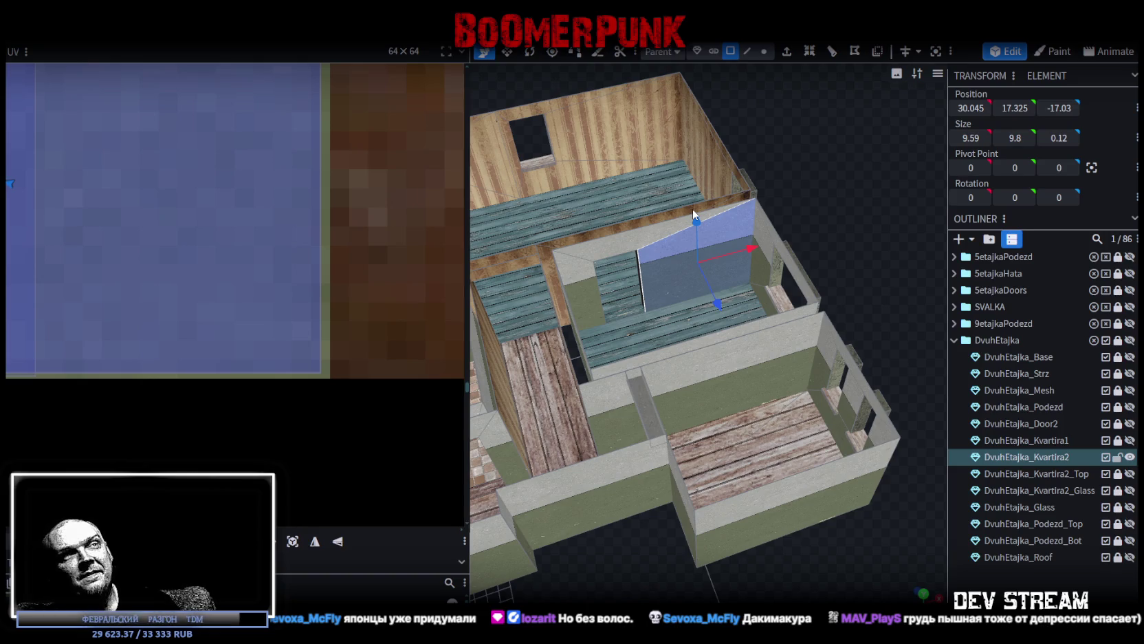
# - Zoom out of the model and switch to Photoshop's Build28.psd atlas
pyautogui.scroll(-2, 684, 206)
pyautogui.scroll(-2, 702, 294)
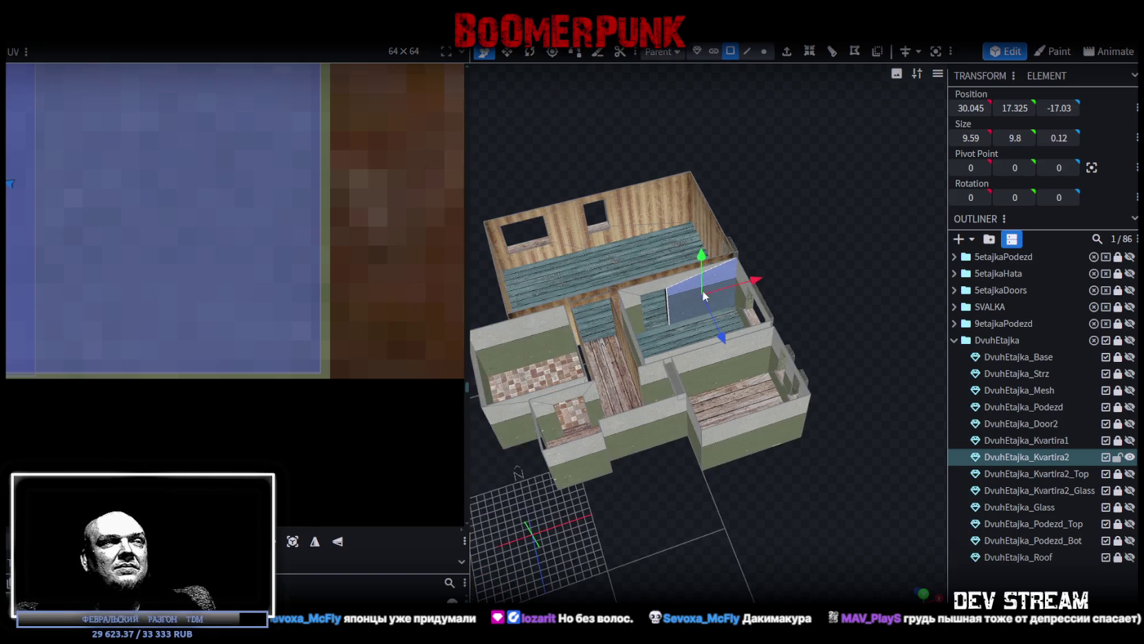
pyautogui.hotkey('alt', 'Tab')
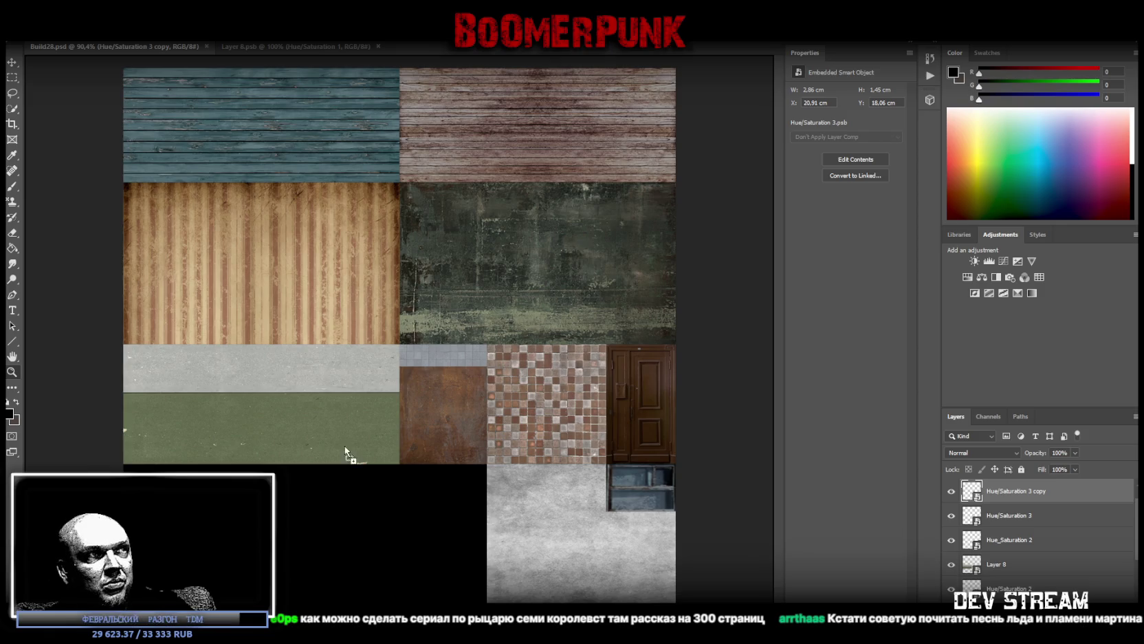
# - Try placing a grunge-drips image on the pale concrete strip, then delete that layer
pyautogui.moveTo(344, 445); pyautogui.dragTo(344, 445)
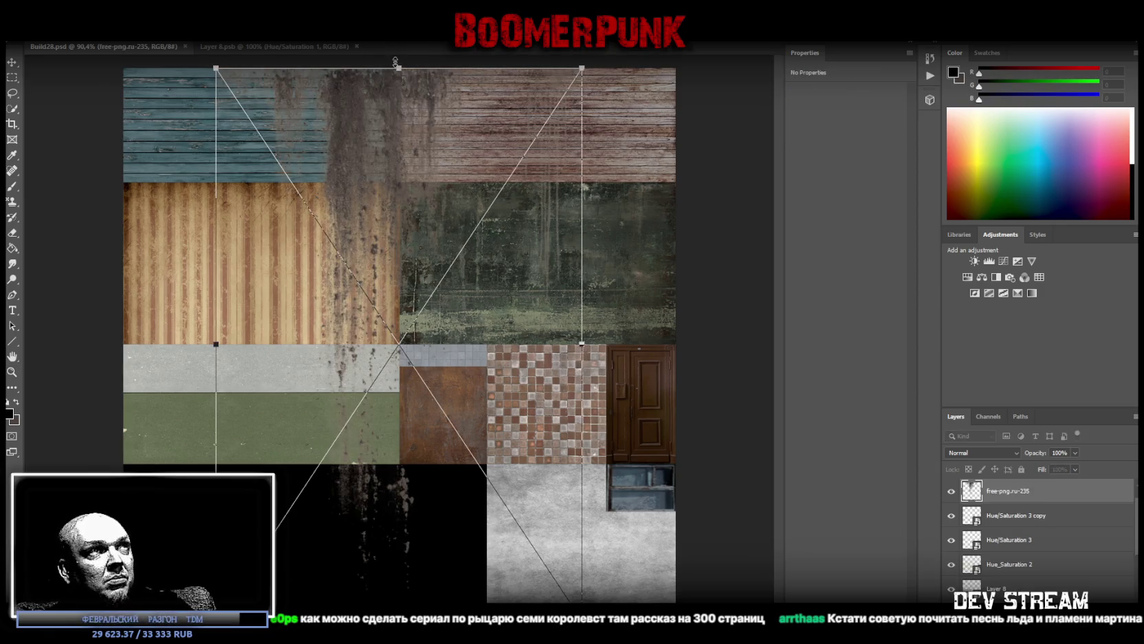
pyautogui.moveTo(395, 65)
pyautogui.mouseDown()
pyautogui.moveTo(397, 382)
pyautogui.moveTo(274, 387)
pyautogui.moveTo(277, 364)
pyautogui.mouseUp()
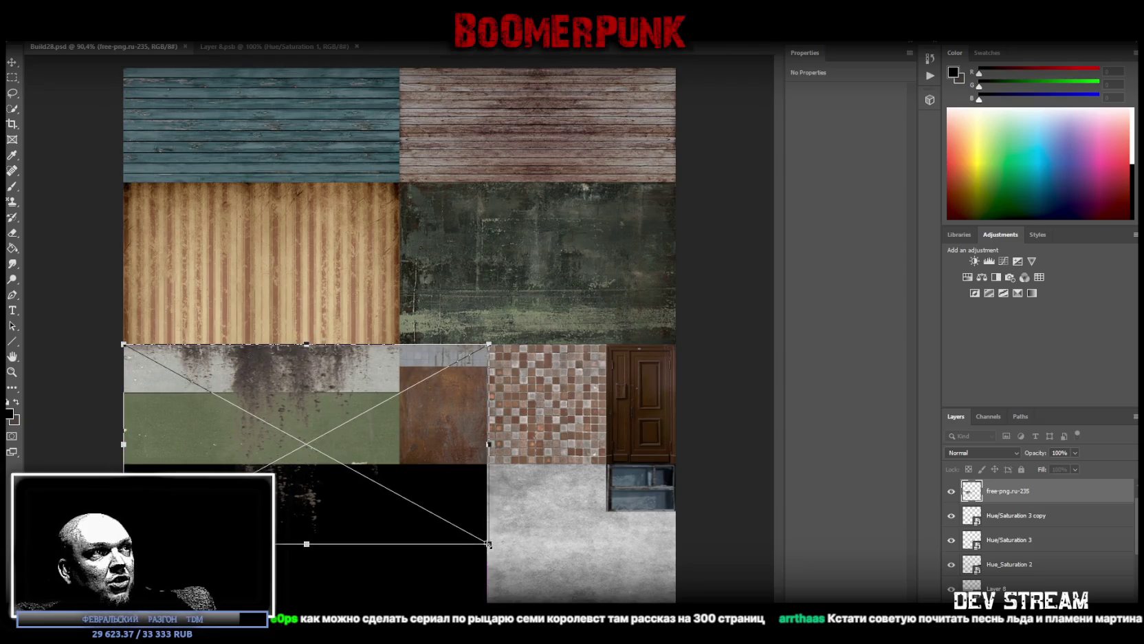
pyautogui.moveTo(488, 544)
pyautogui.mouseDown()
pyautogui.moveTo(390, 392)
pyautogui.moveTo(231, 396)
pyautogui.moveTo(286, 397)
pyautogui.mouseUp()
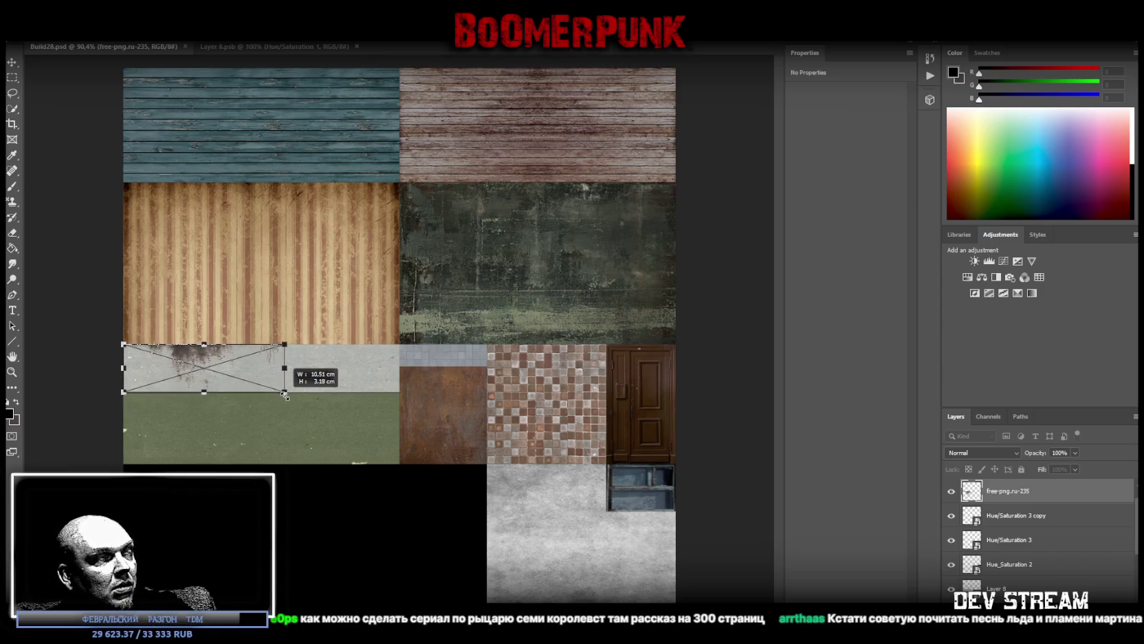
pyautogui.moveTo(286, 397); pyautogui.dragTo(288, 395)
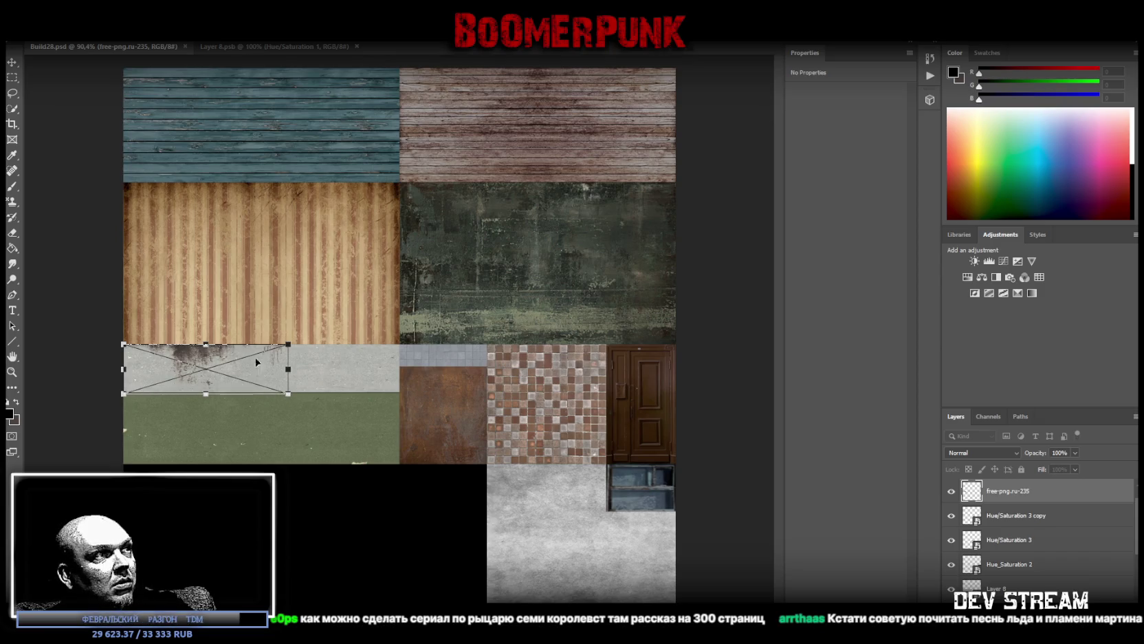
pyautogui.press('Return')
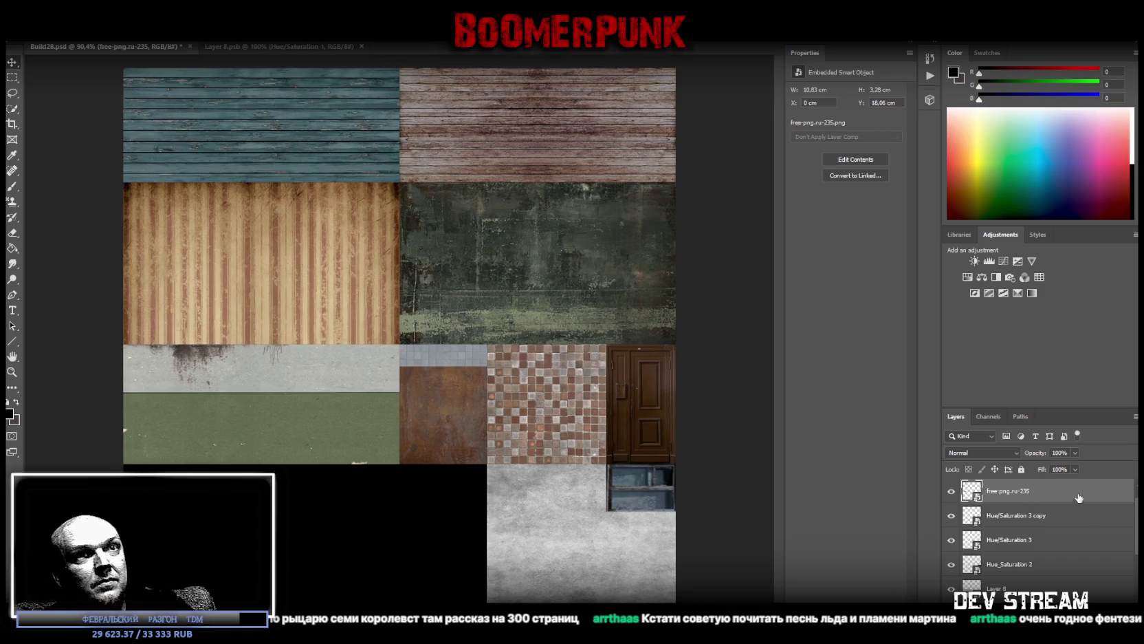
pyautogui.press('Delete')
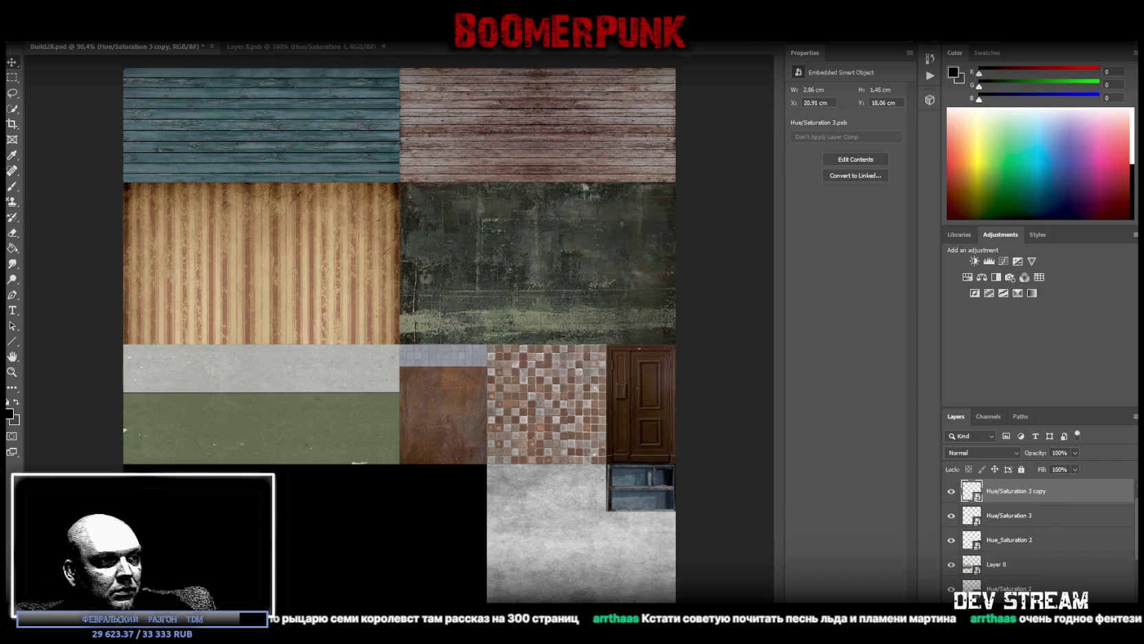
# - Place the sandstorm-dust image, rotated 45 degrees and scaled over the lower-left strip
pyautogui.moveTo(339, 533); pyautogui.dragTo(340, 472)
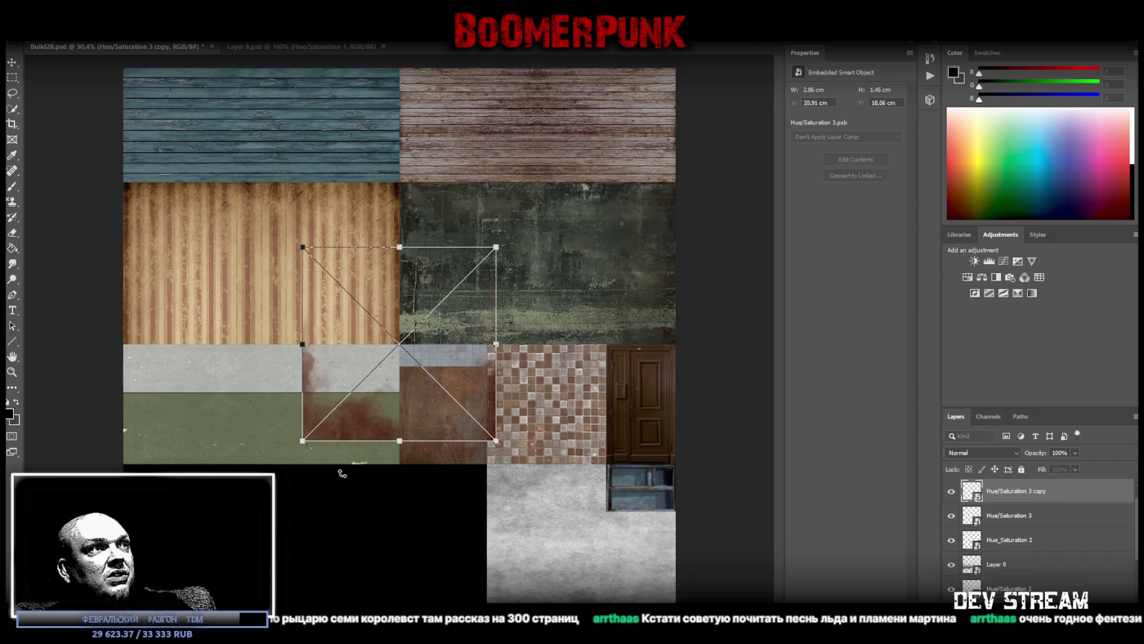
pyautogui.moveTo(502, 474)
pyautogui.mouseDown()
pyautogui.moveTo(526, 439)
pyautogui.moveTo(320, 208)
pyautogui.mouseUp()
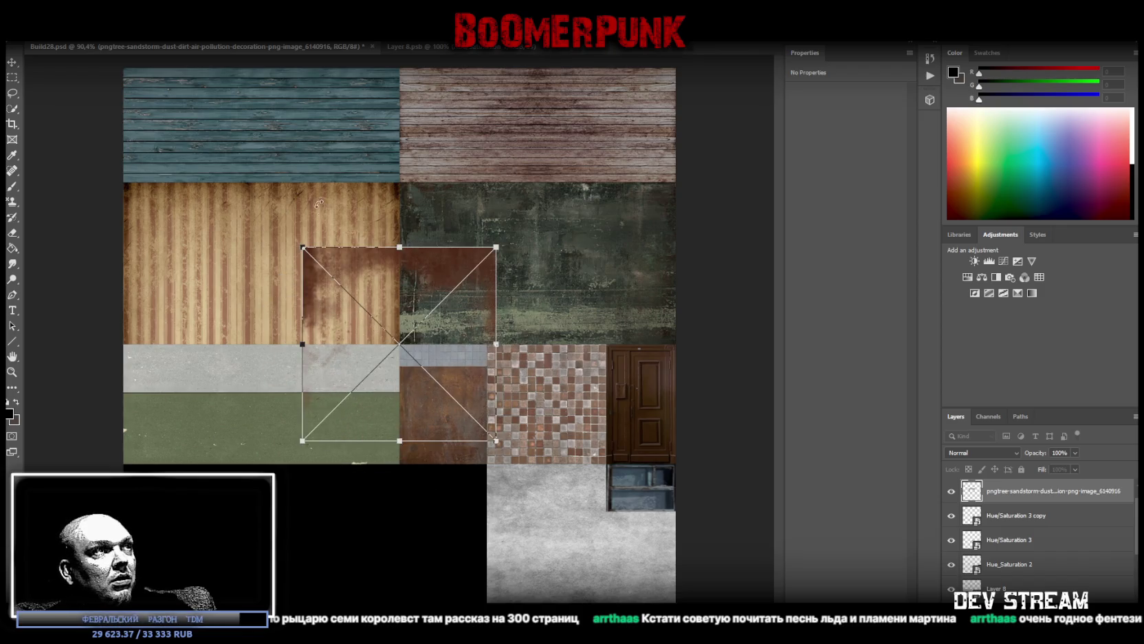
pyautogui.moveTo(302, 248); pyautogui.dragTo(124, 345)
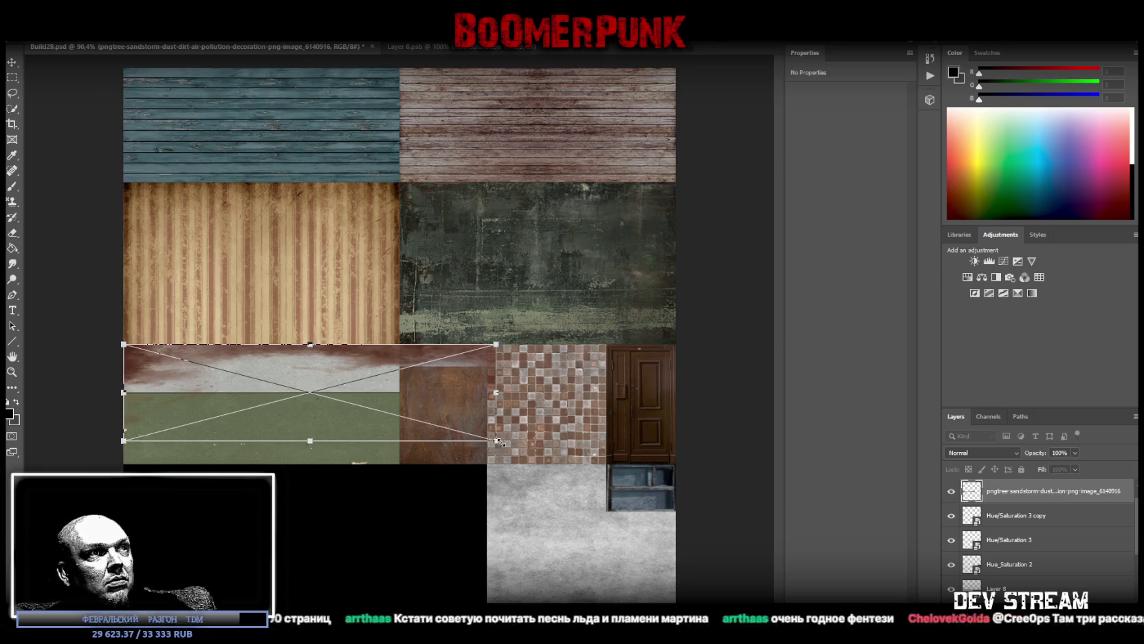
pyautogui.moveTo(497, 440); pyautogui.dragTo(401, 463)
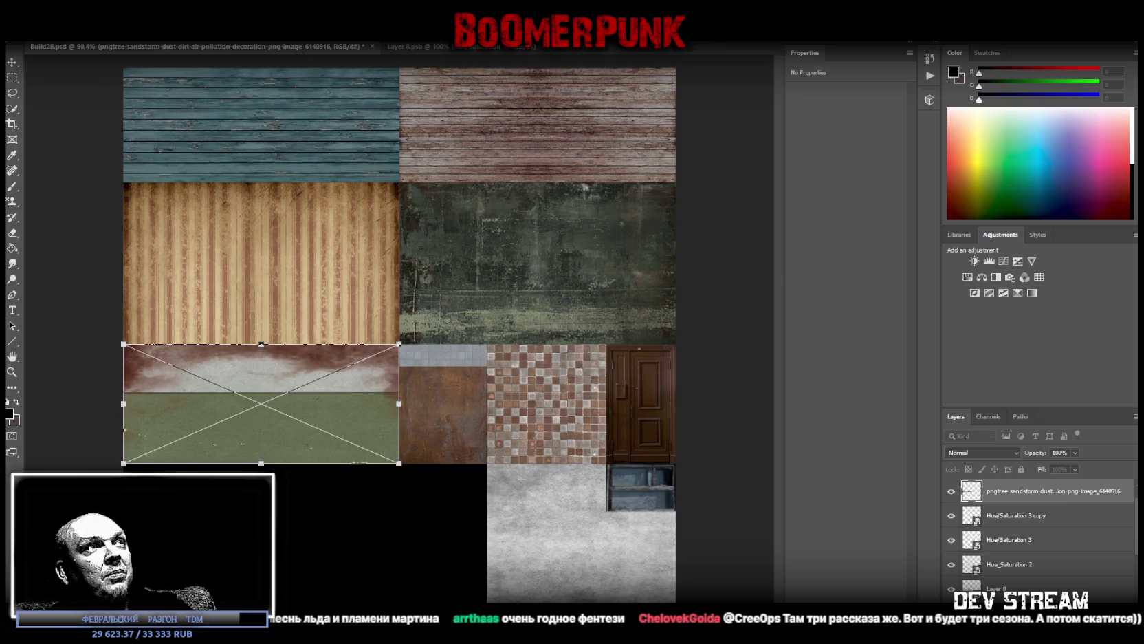
pyautogui.press('Return')
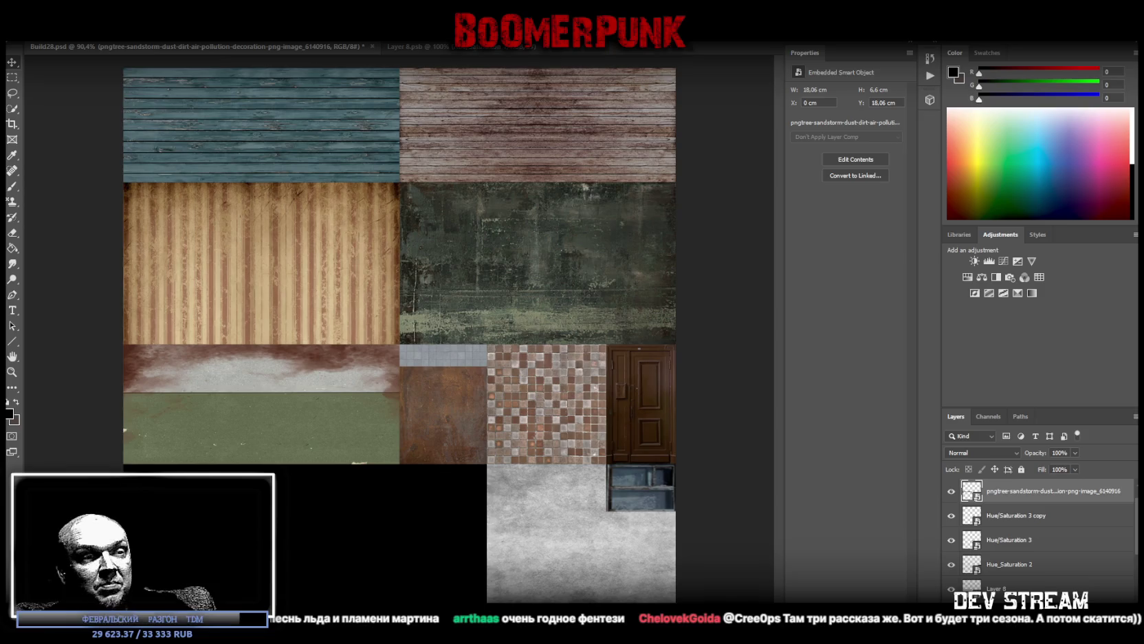
# - Place the rust-streak image over the lower-left tile, extending up over the grey band
pyautogui.moveTo(463, 535); pyautogui.dragTo(356, 377)
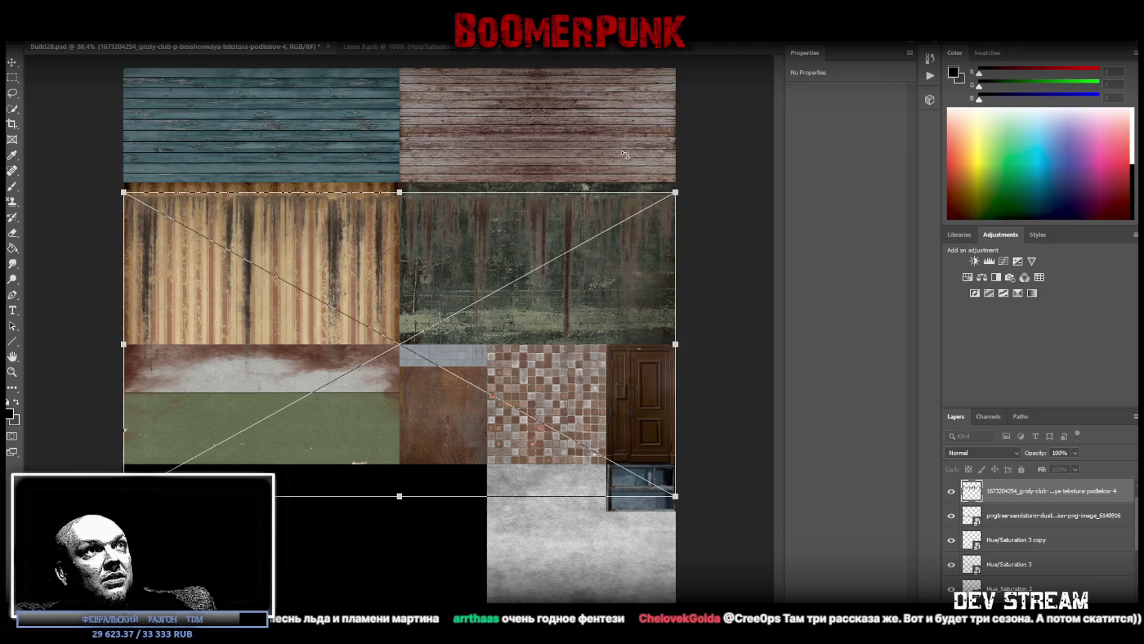
pyautogui.moveTo(234, 447)
pyautogui.mouseDown()
pyautogui.moveTo(212, 346)
pyautogui.moveTo(201, 347)
pyautogui.mouseUp()
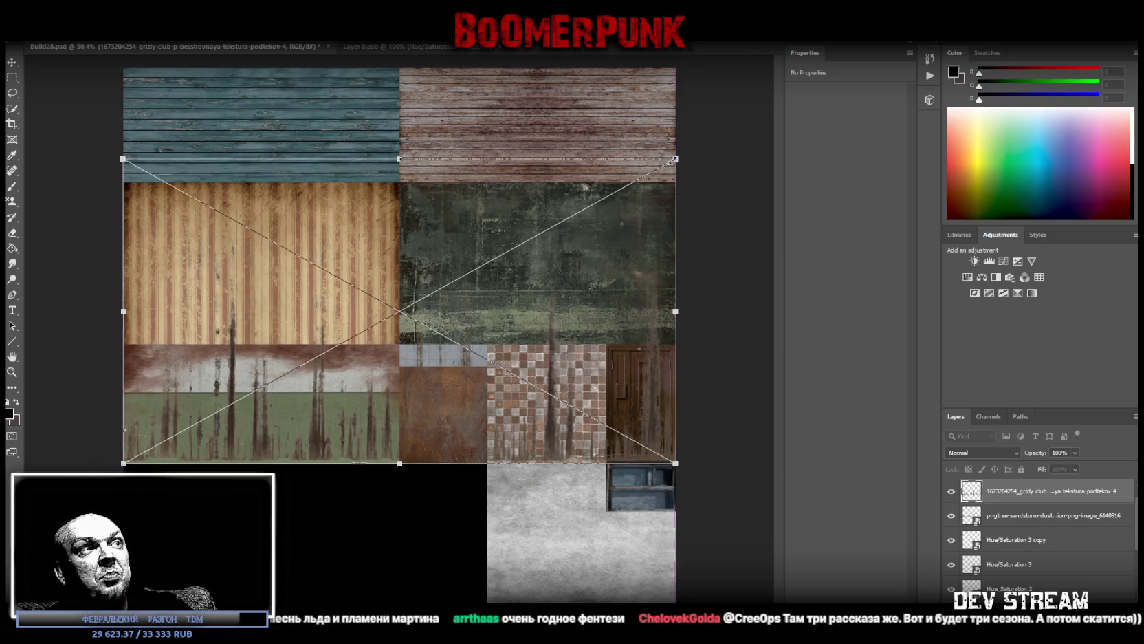
pyautogui.moveTo(675, 159)
pyautogui.mouseDown()
pyautogui.moveTo(409, 319)
pyautogui.moveTo(399, 394)
pyautogui.mouseUp()
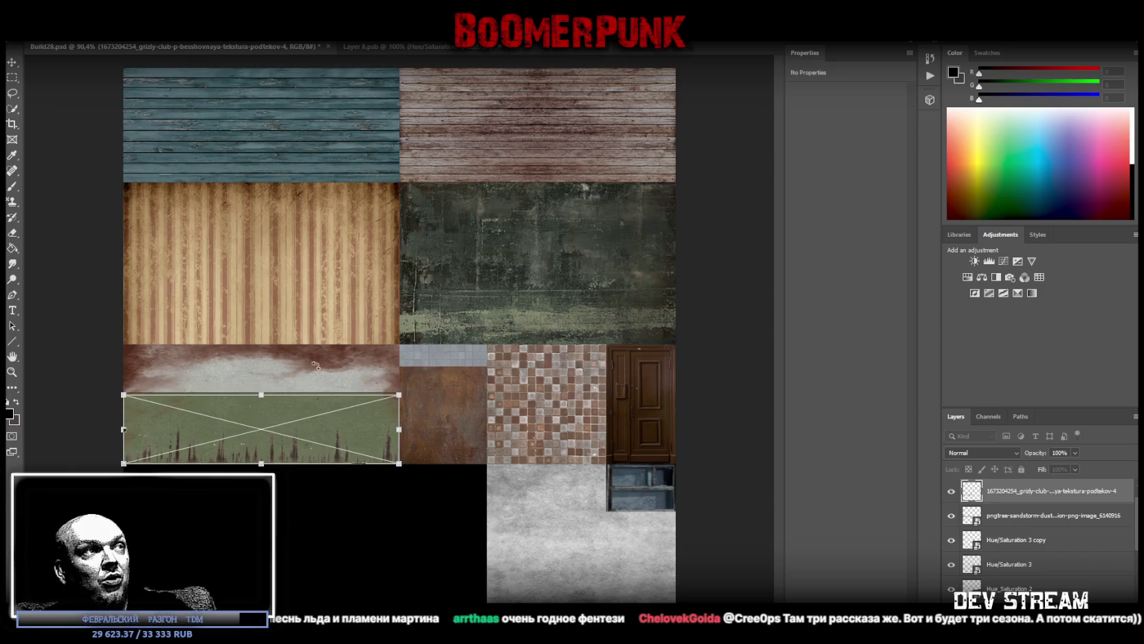
pyautogui.moveTo(262, 393); pyautogui.dragTo(275, 339)
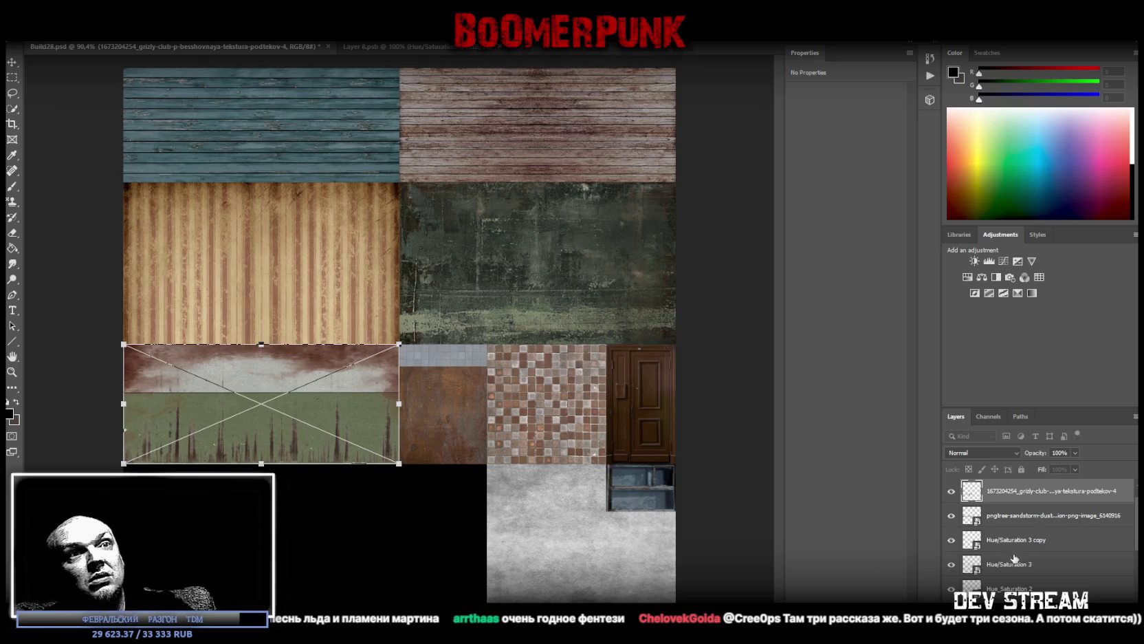
# - Rotate the sandstorm-dust layer around its centre so its stains sit on the green band
pyautogui.click(1016, 521)
pyautogui.hotkey('ctrl', 't')
pyautogui.moveTo(328, 328)
pyautogui.keyDown('shift'); pyautogui.mouseDown()
pyautogui.moveTo(166, 436)
pyautogui.moveTo(237, 451)
pyautogui.mouseUp(); pyautogui.keyUp('shift')
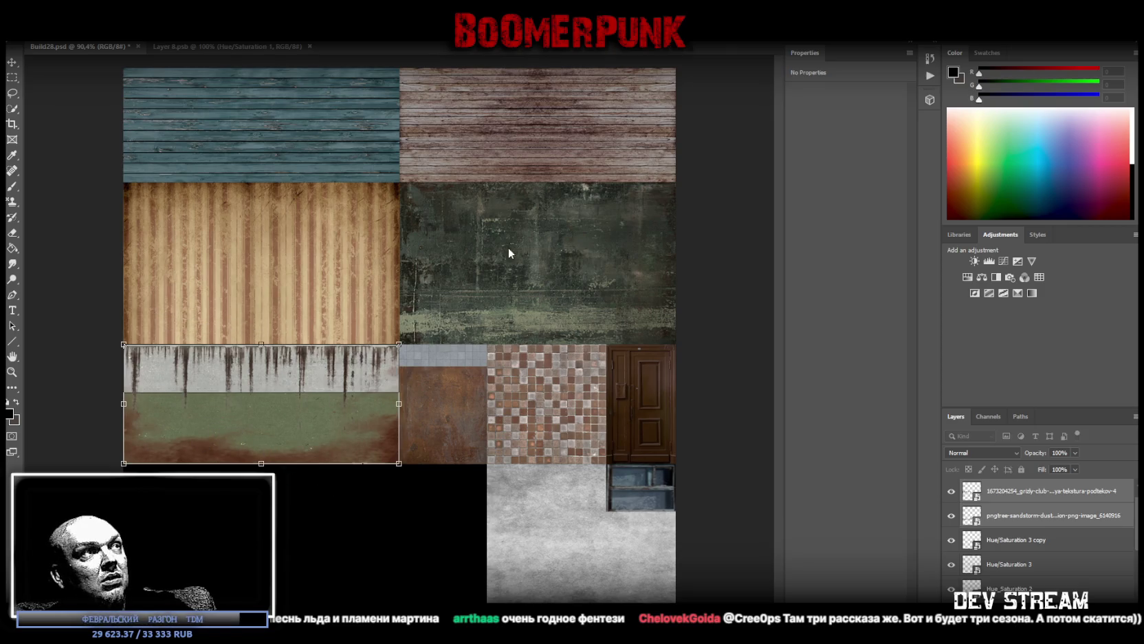
pyautogui.press('Return')
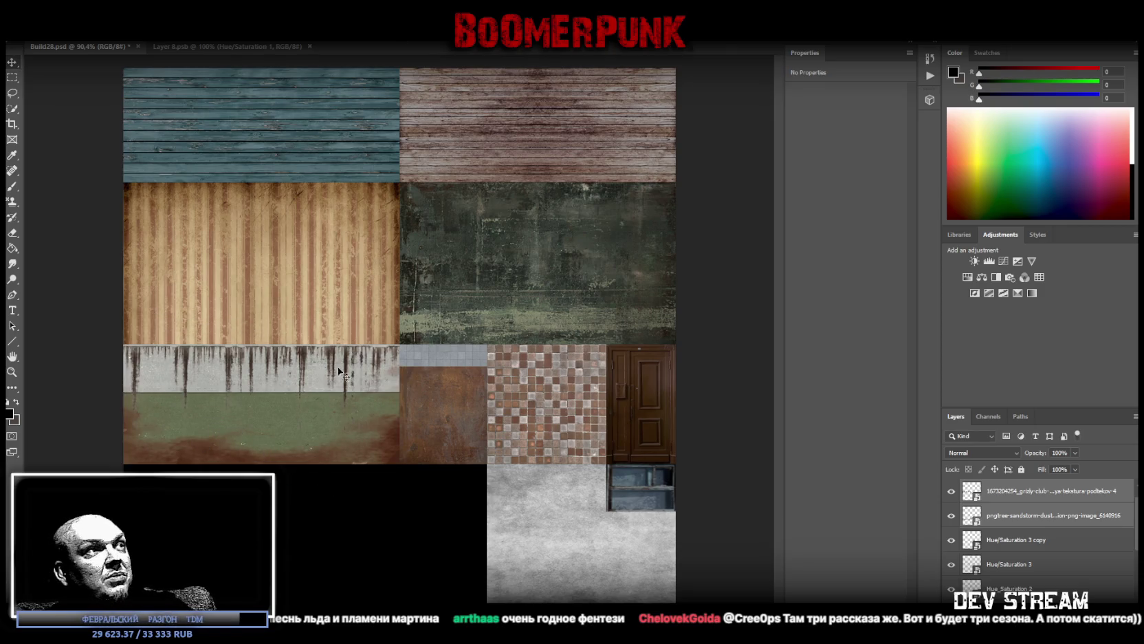
# - Squash the rust-drip layer down into the strip's grey band, about 18.06 × 2.01 cm
pyautogui.click(11, 372)
pyautogui.moveTo(398, 375); pyautogui.dragTo(440, 374)
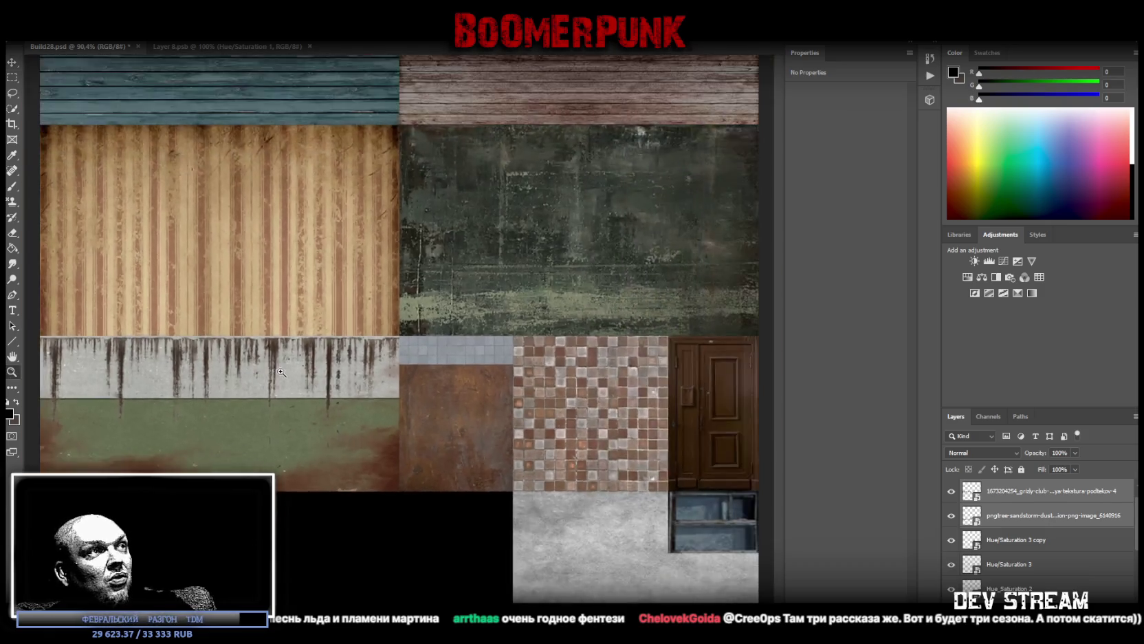
pyautogui.click(1002, 498)
pyautogui.hotkey('ctrl', 't')
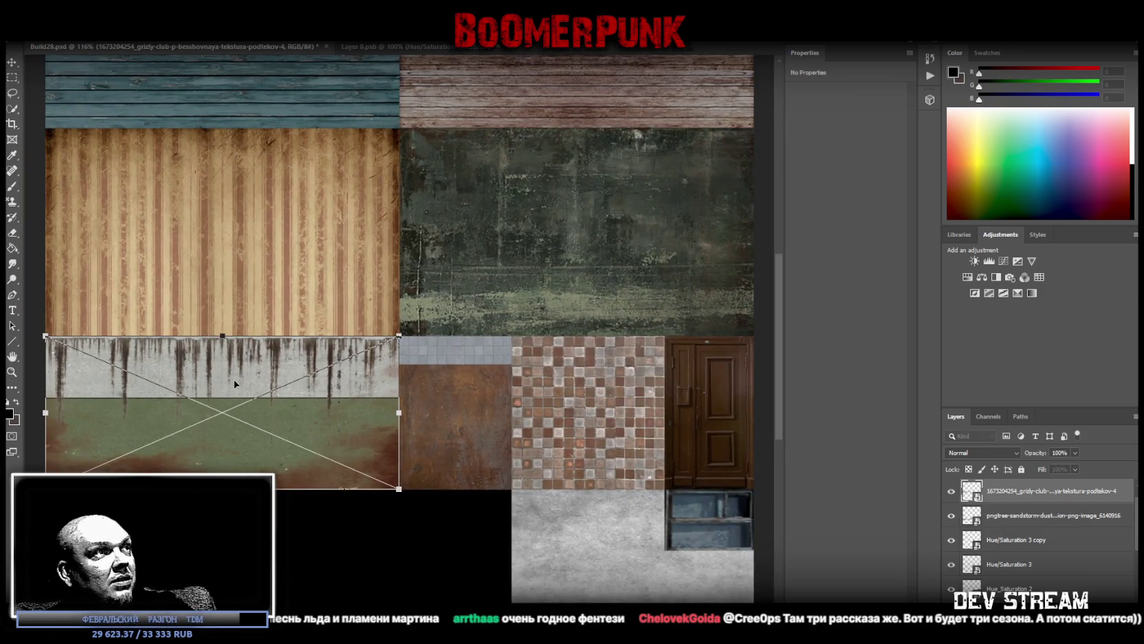
pyautogui.moveTo(227, 373); pyautogui.dragTo(228, 369)
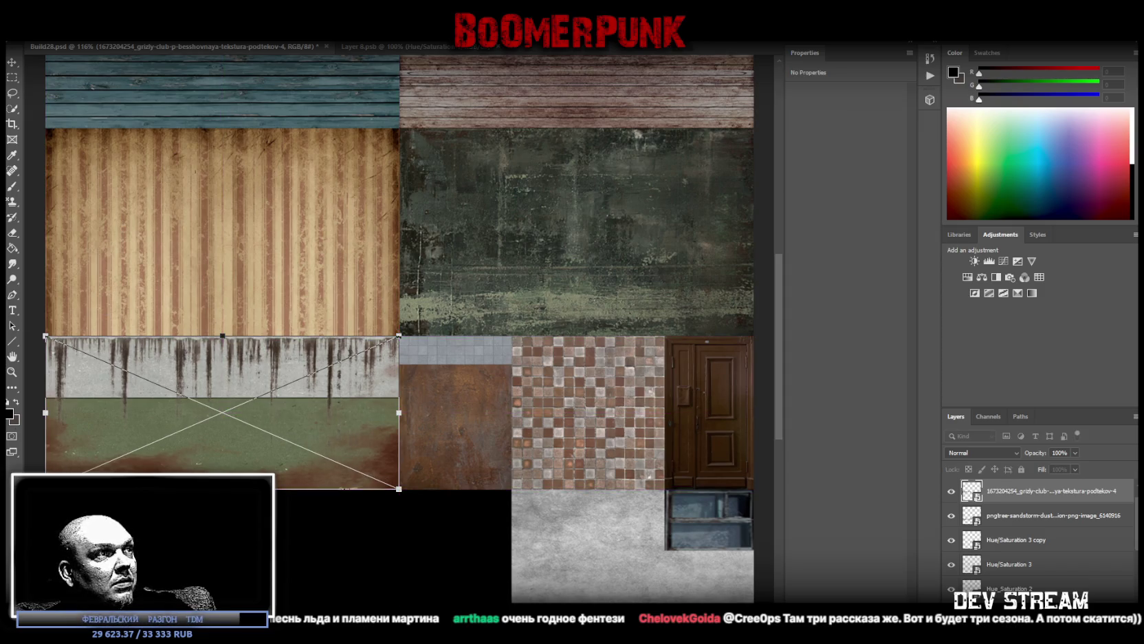
pyautogui.moveTo(204, 489); pyautogui.dragTo(204, 378)
pyautogui.press('z')
pyautogui.press('Return')
# - Snap the rust-drip layer up to the grey band's top edge, then zoom back out to the whole atlas
pyautogui.moveTo(190, 344); pyautogui.dragTo(253, 348)
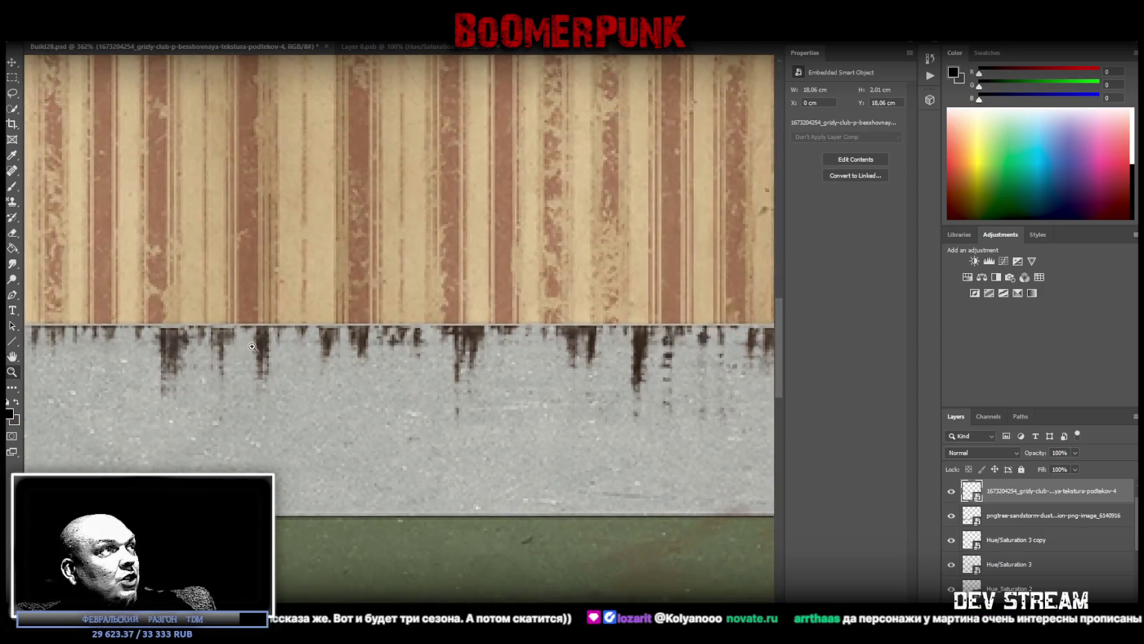
pyautogui.press('v')
pyautogui.moveTo(169, 353); pyautogui.dragTo(168, 348)
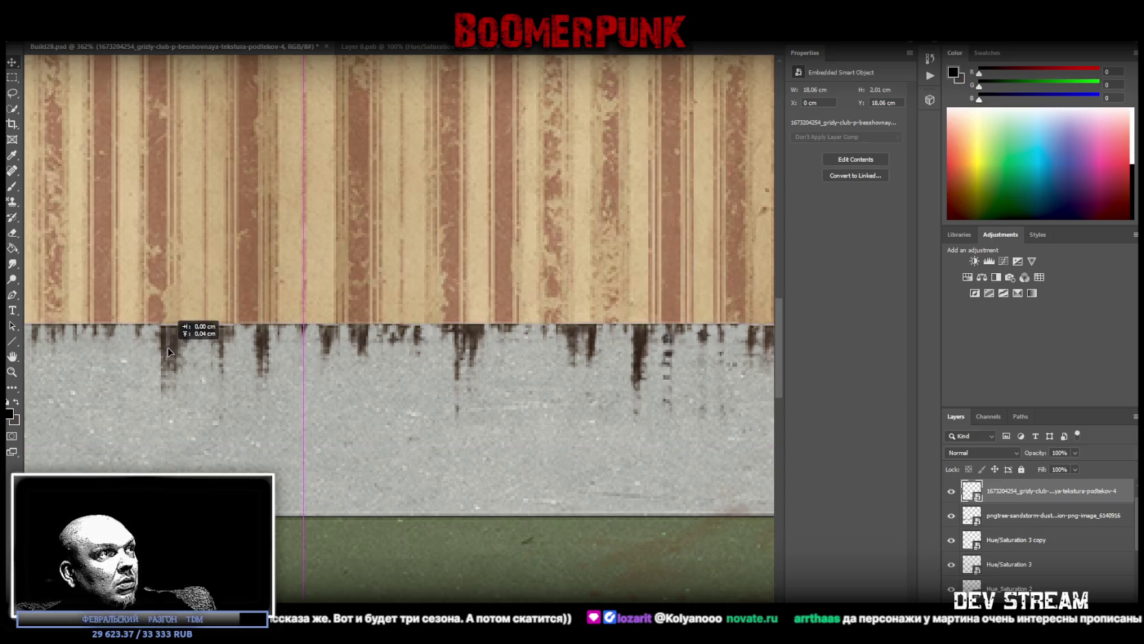
pyautogui.moveTo(168, 348); pyautogui.dragTo(167, 348)
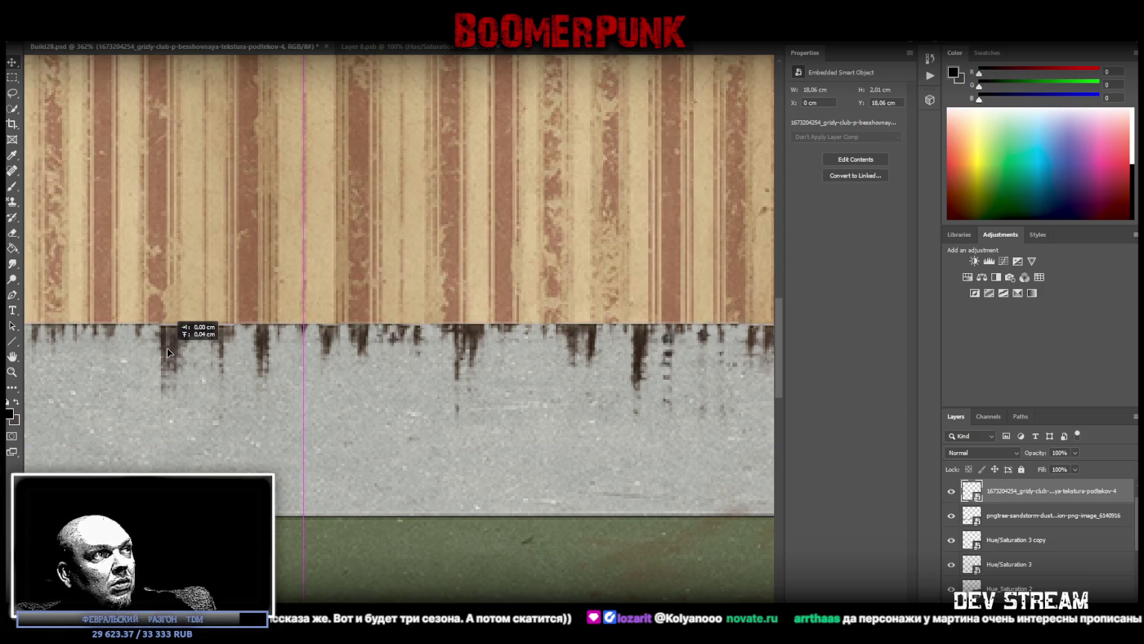
pyautogui.click(11, 371)
pyautogui.keyDown('alt'); pyautogui.click(147, 367); pyautogui.keyUp('alt')
pyautogui.moveTo(147, 367); pyautogui.dragTo(124, 373)
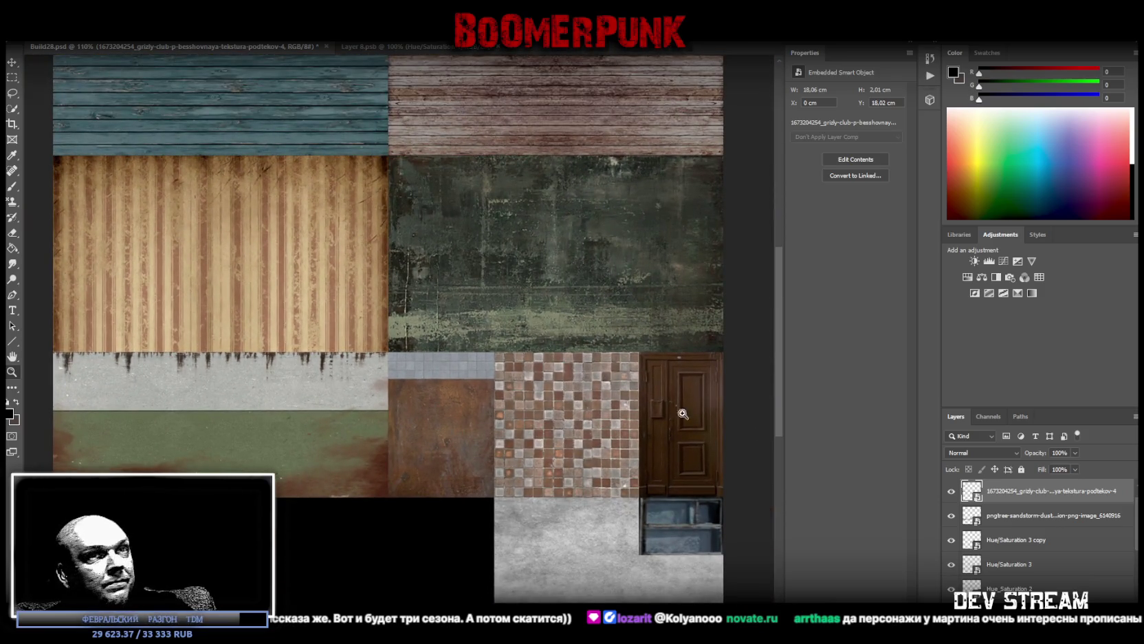
# - Merge Layer 5 with Hue/Saturation 4 and add a Hue/Saturation adjustment at −100 lightness
pyautogui.press('v')
pyautogui.rightClick(179, 220)
pyautogui.click(282, 228)
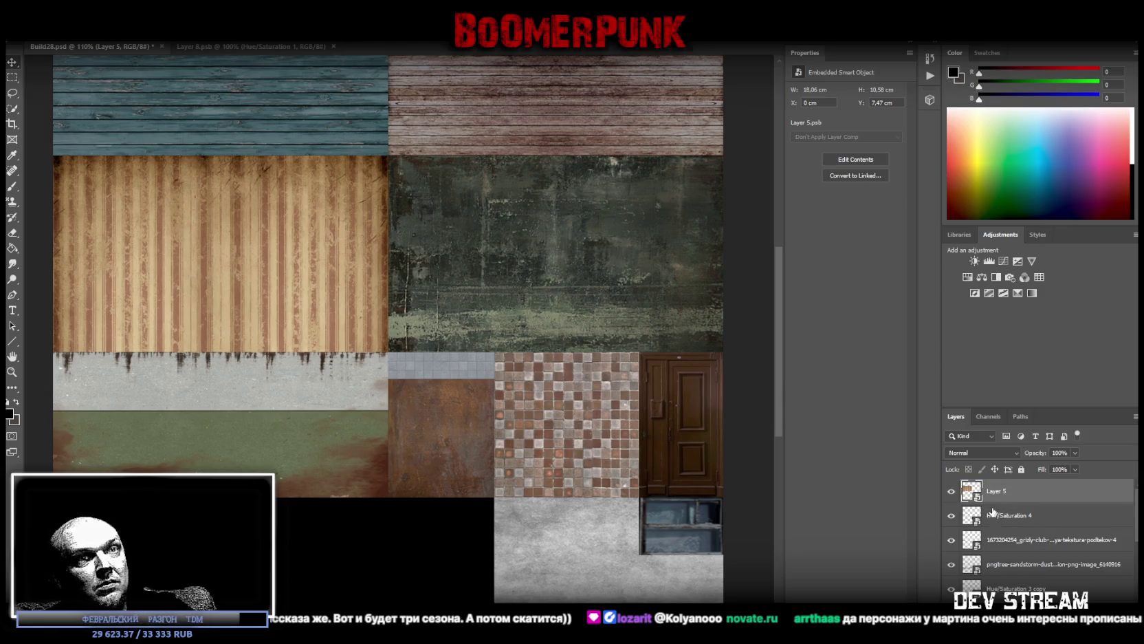
pyautogui.keyDown('shift'); pyautogui.click(997, 517); pyautogui.keyUp('shift')
pyautogui.rightClick(1009, 542)
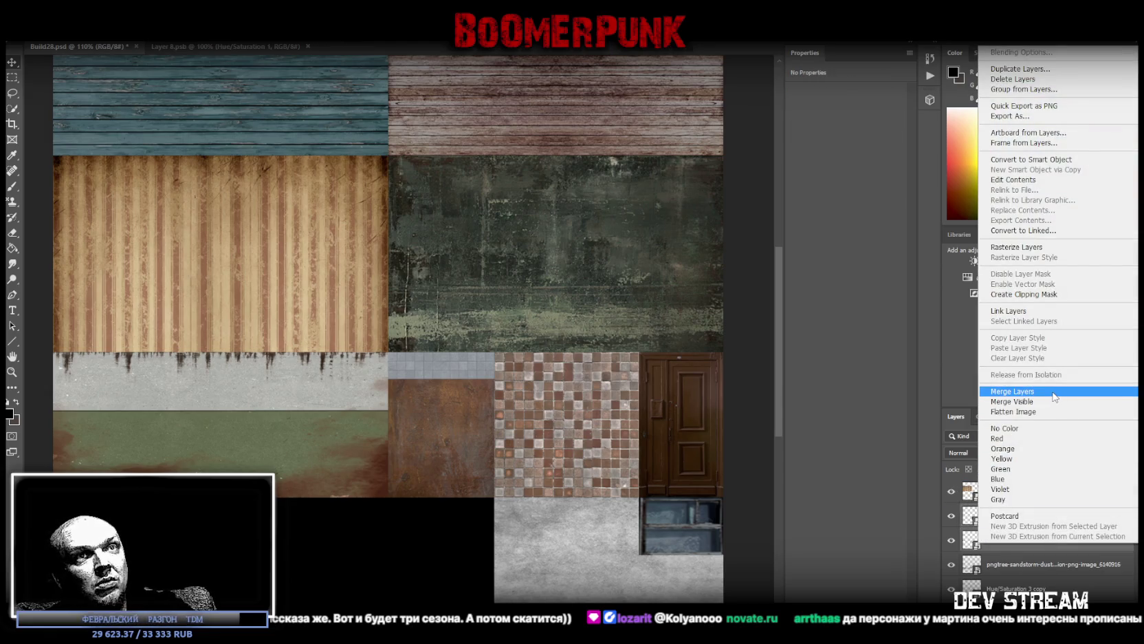
pyautogui.click(1052, 391)
pyautogui.click(968, 277)
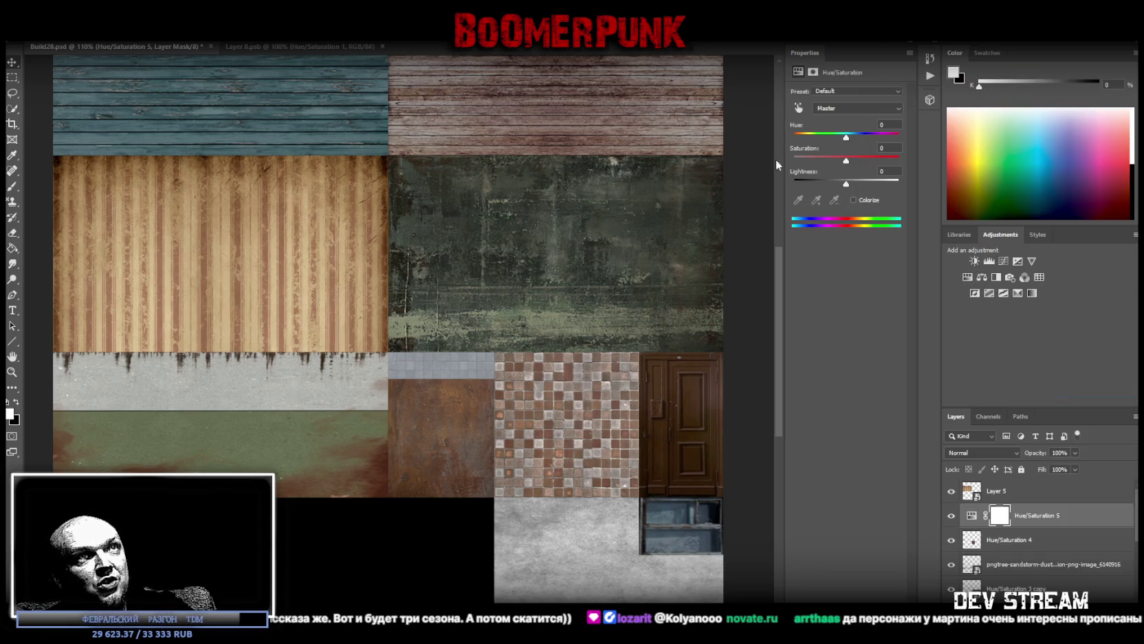
pyautogui.moveTo(846, 183); pyautogui.dragTo(724, 177)
# - Toggle Hue/Saturation 4, rust-drip and sandstorm-dust layer visibility to compare results
pyautogui.keyDown('shift'); pyautogui.click(1024, 544); pyautogui.keyUp('shift')
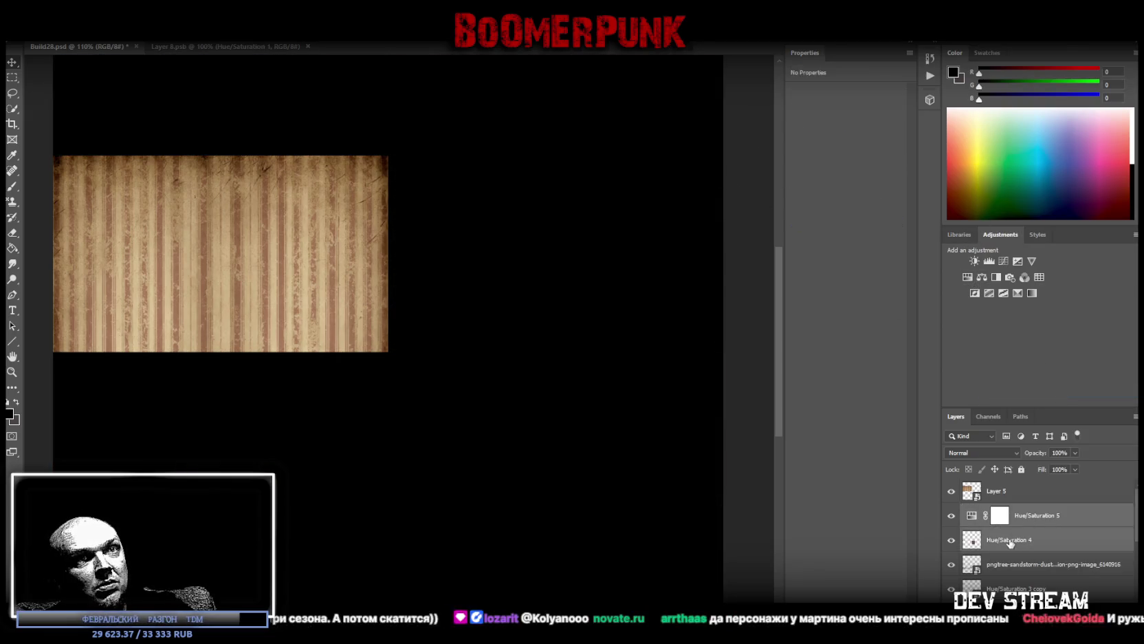
pyautogui.rightClick(1006, 543)
pyautogui.click(1008, 549)
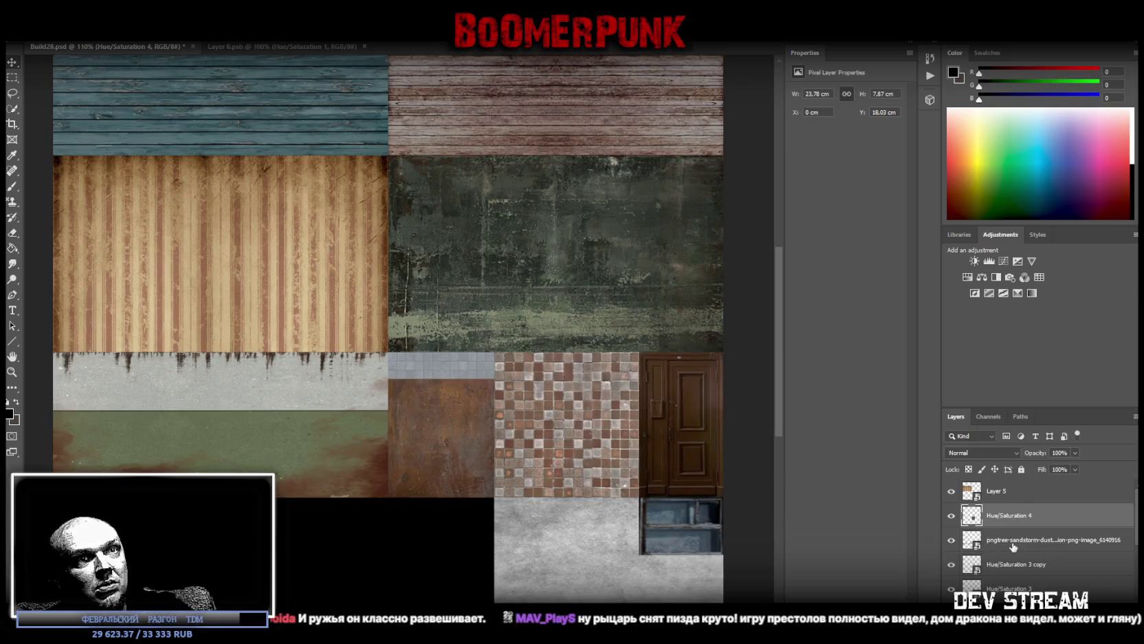
pyautogui.click(1013, 545)
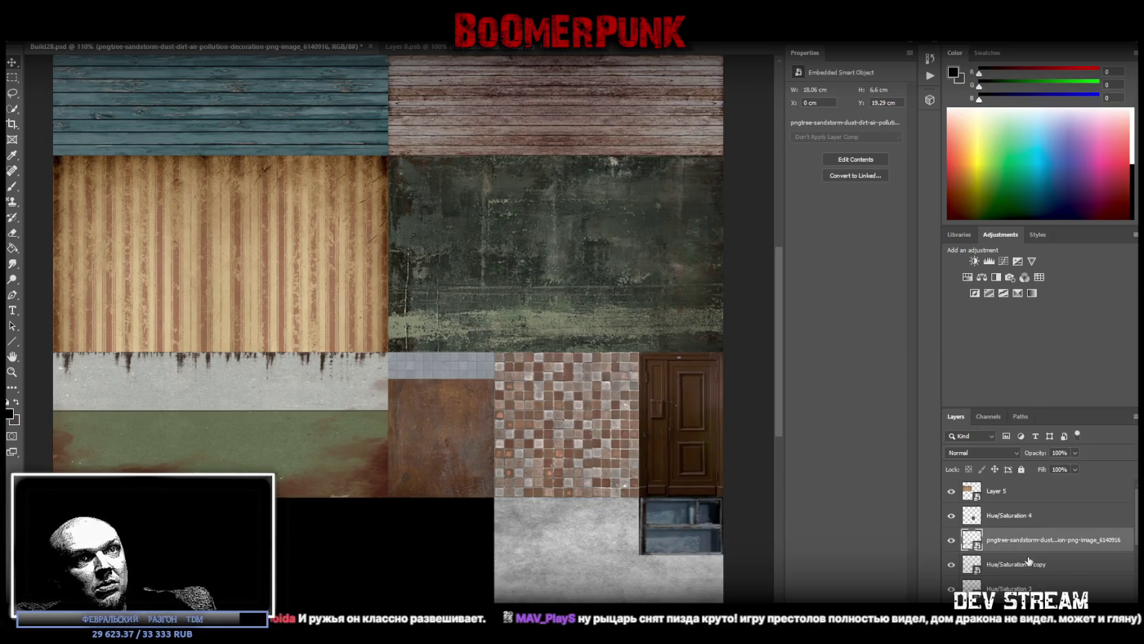
pyautogui.click(951, 516)
pyautogui.click(951, 516)
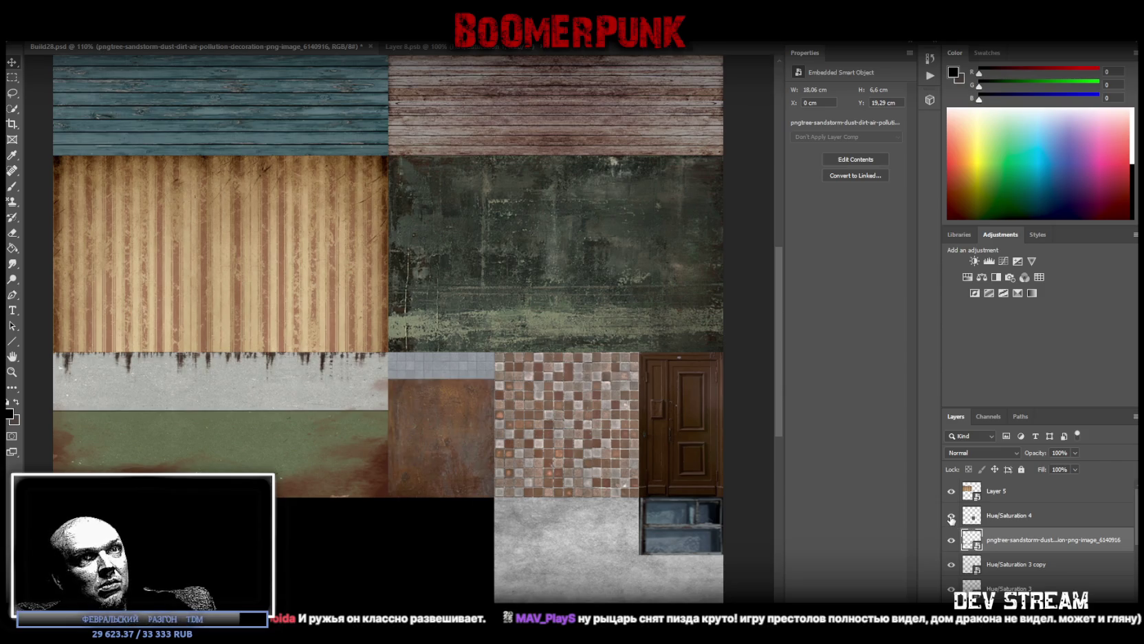
pyautogui.click(997, 522)
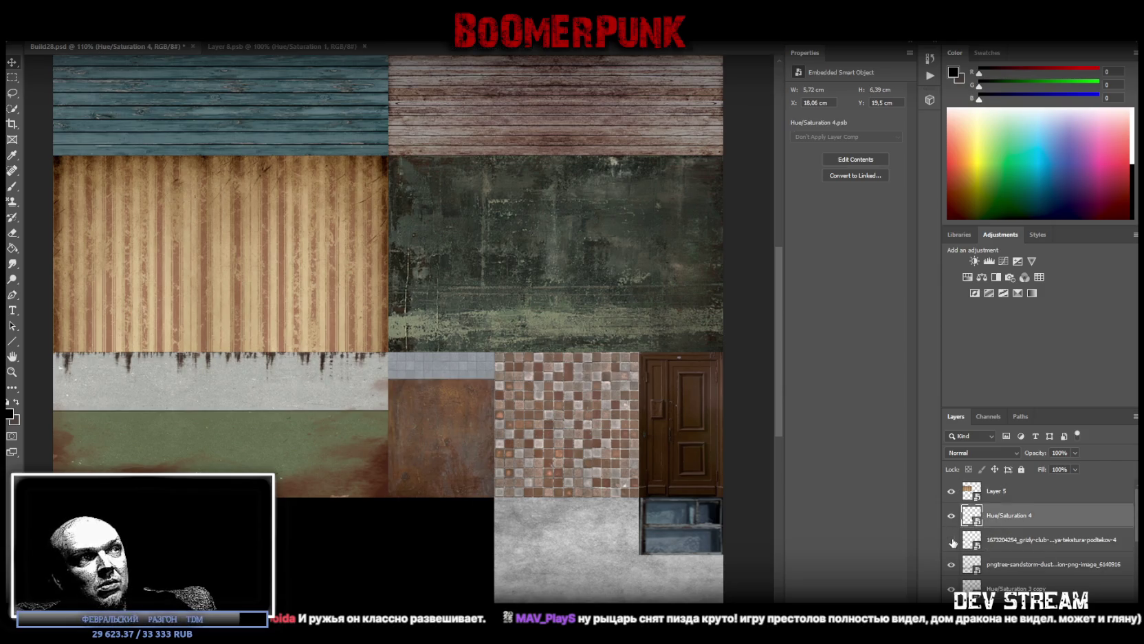
pyautogui.click(951, 540)
pyautogui.click(951, 519)
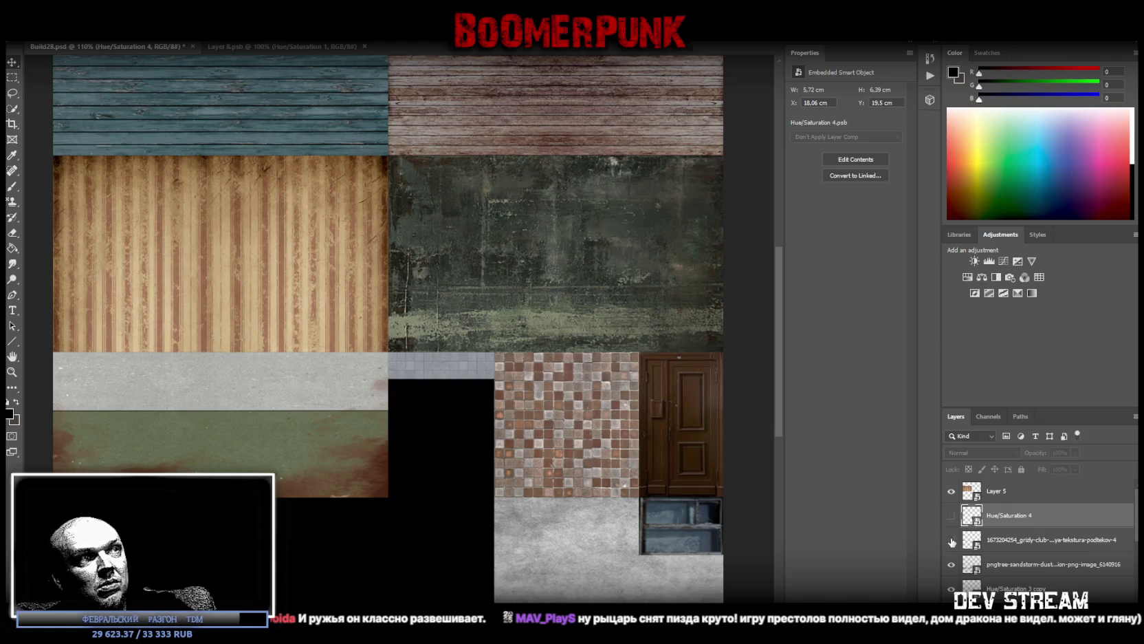
pyautogui.click(952, 515)
pyautogui.click(952, 539)
pyautogui.click(952, 540)
pyautogui.click(952, 564)
pyautogui.click(952, 565)
pyautogui.keyDown('shift'); pyautogui.click(1012, 539); pyautogui.keyUp('shift')
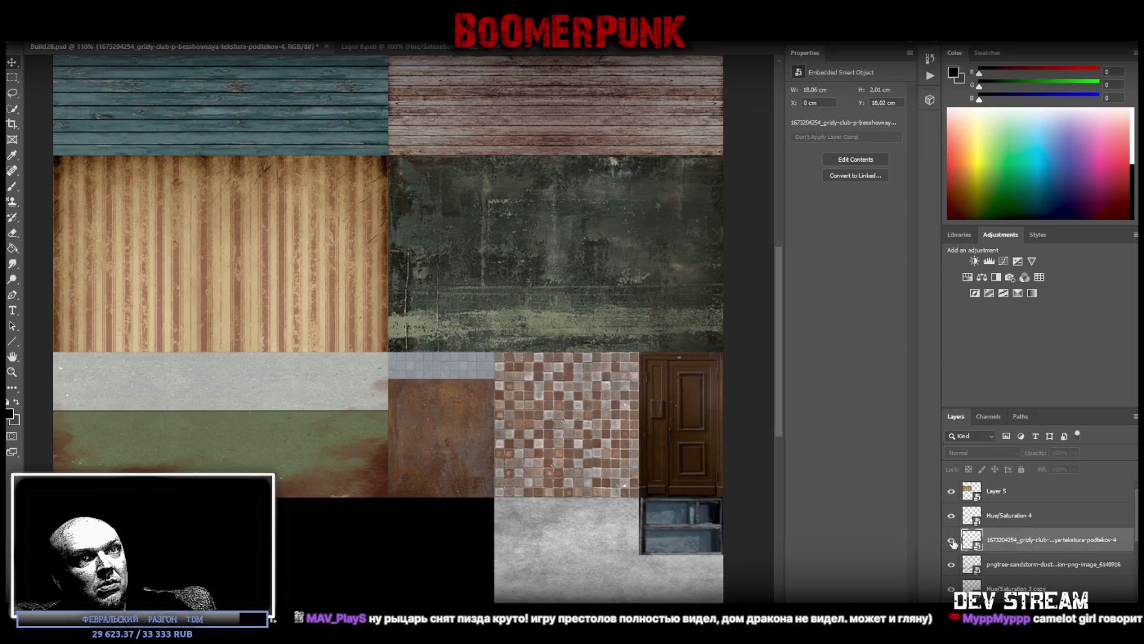
pyautogui.click(951, 540)
# - Merge the selected layers, set saturation to −100, and merge the adjustment into the texture layer
pyautogui.keyDown('shift'); pyautogui.click(1011, 565); pyautogui.keyUp('shift')
pyautogui.rightClick(1030, 551)
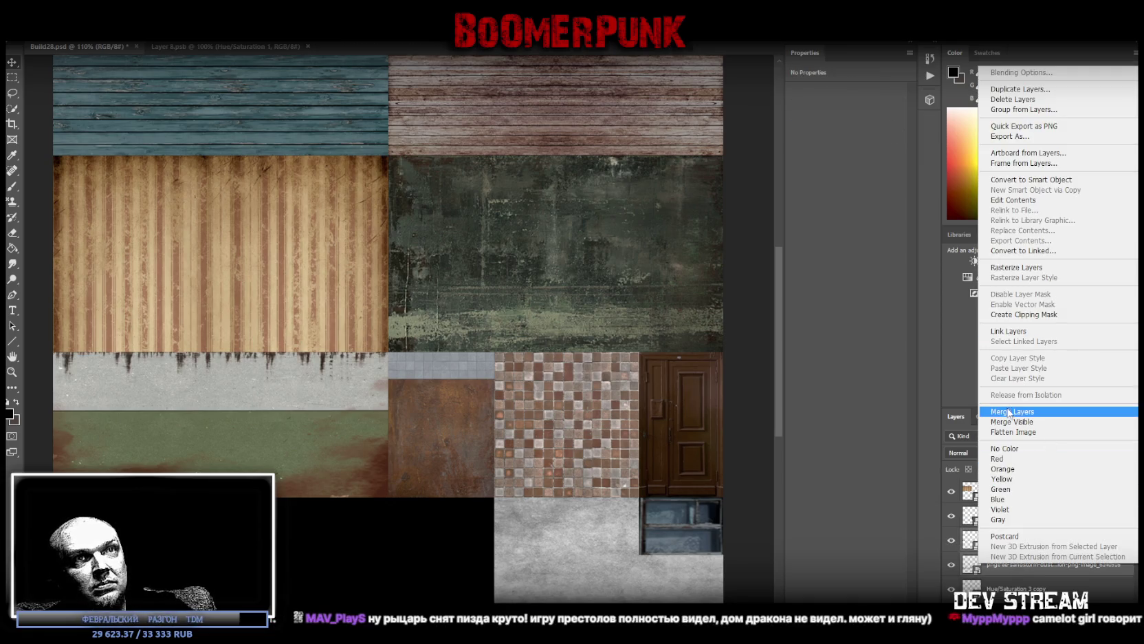
pyautogui.click(1010, 411)
pyautogui.moveTo(826, 158); pyautogui.dragTo(754, 157)
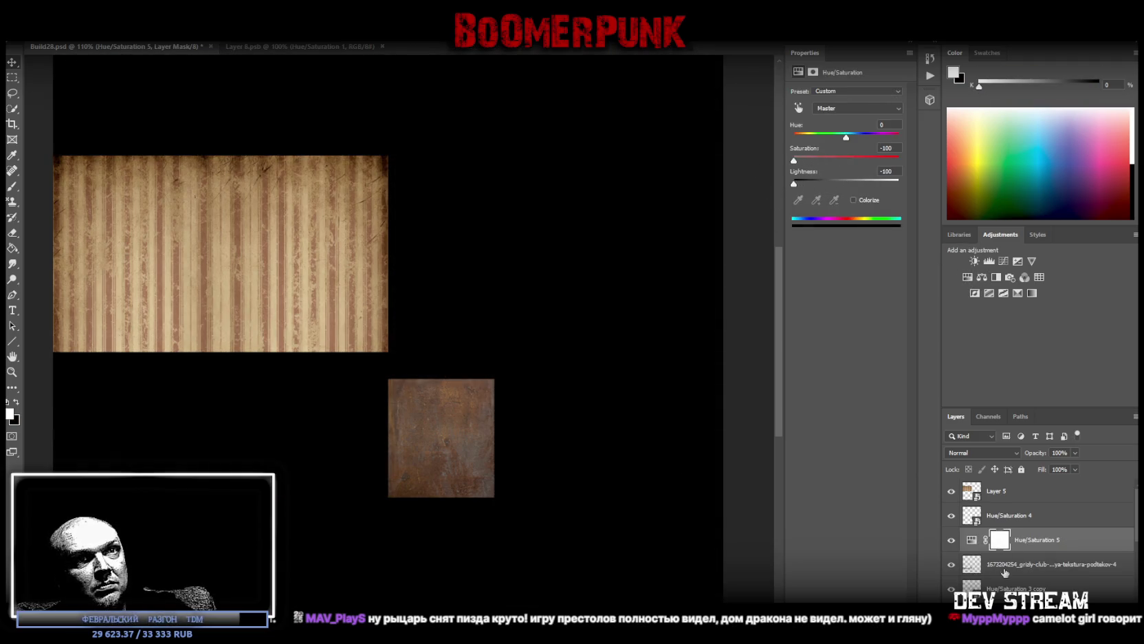
pyautogui.rightClick(1001, 568)
pyautogui.click(1011, 412)
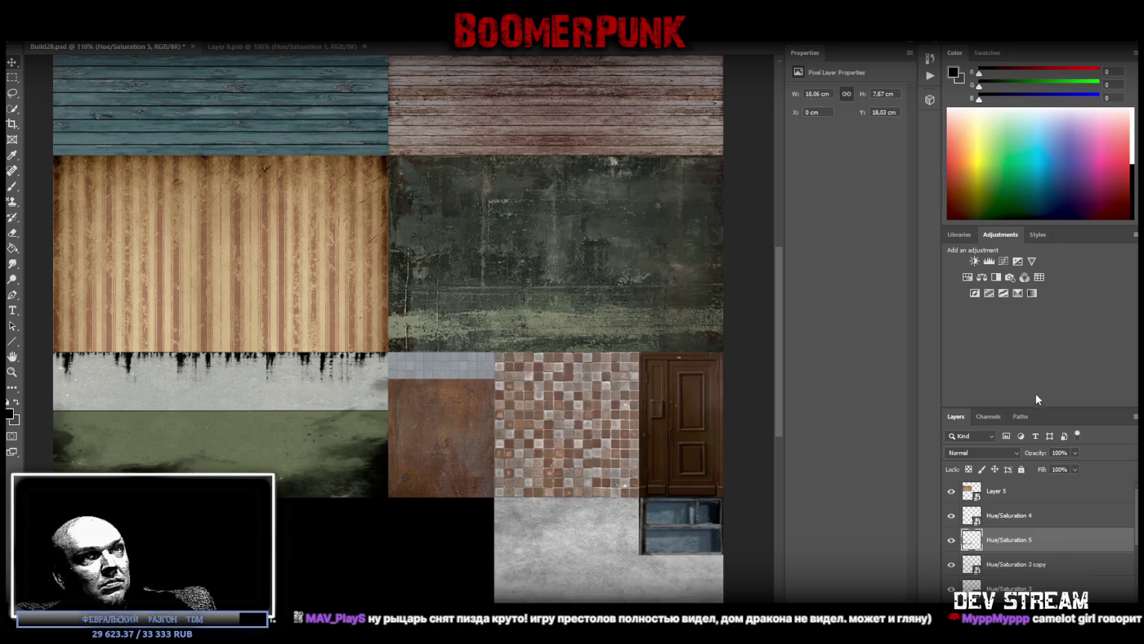
# - Set layer fill to 34% and place a weathered concrete image over the lower-left wall strip
pyautogui.moveTo(1038, 487); pyautogui.dragTo(1043, 483)
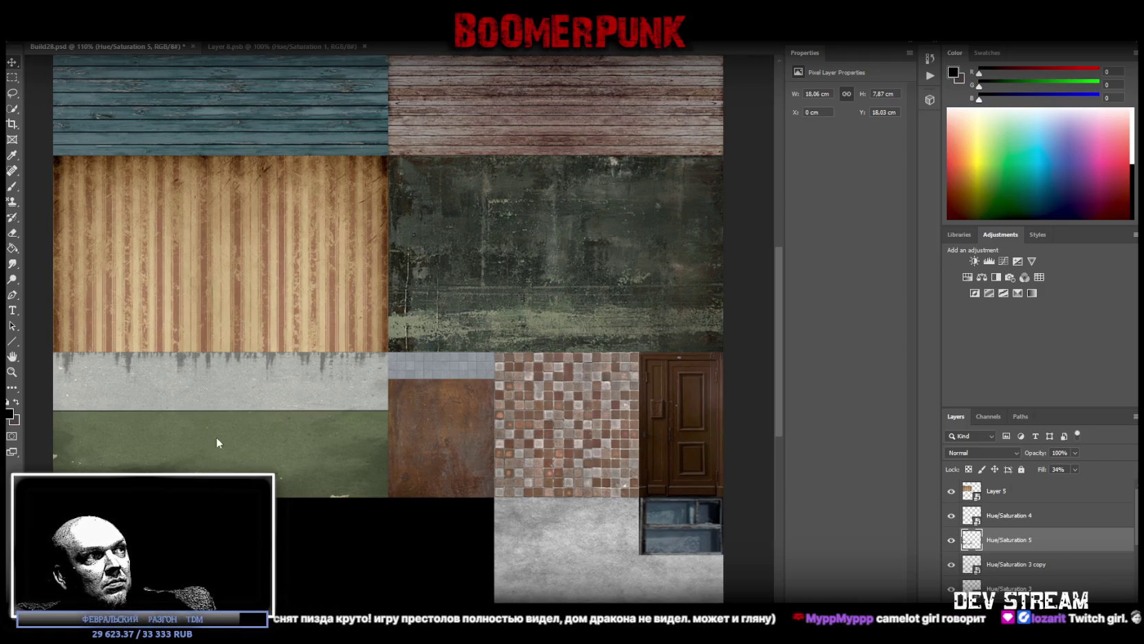
pyautogui.moveTo(216, 436); pyautogui.dragTo(250, 397)
pyautogui.moveTo(138, 410); pyautogui.dragTo(104, 429)
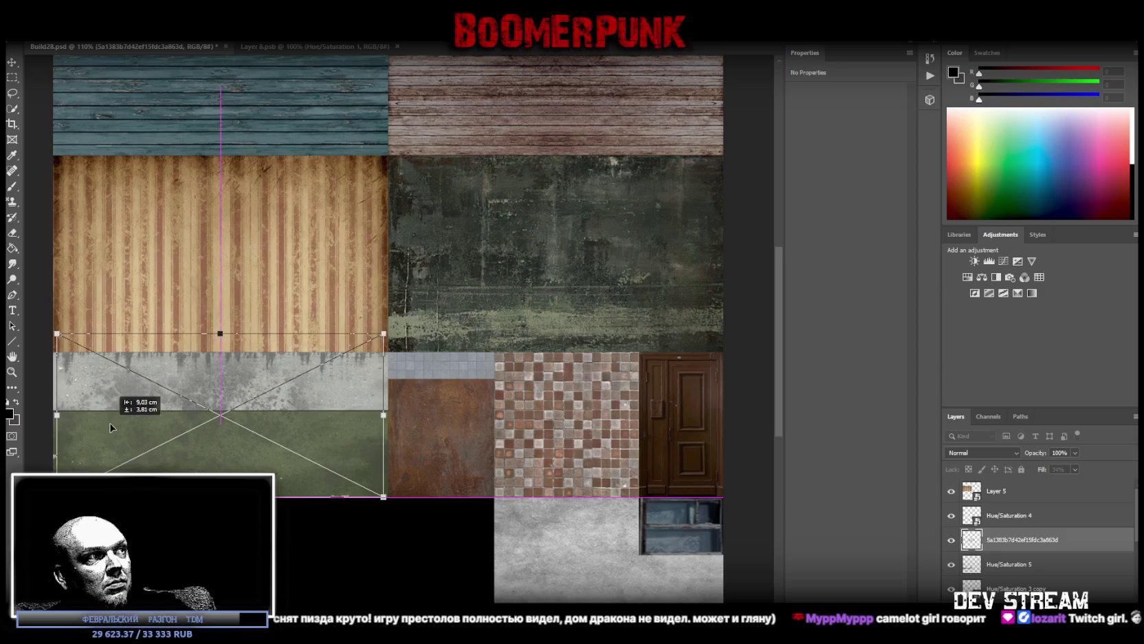
pyautogui.moveTo(380, 333); pyautogui.dragTo(388, 350)
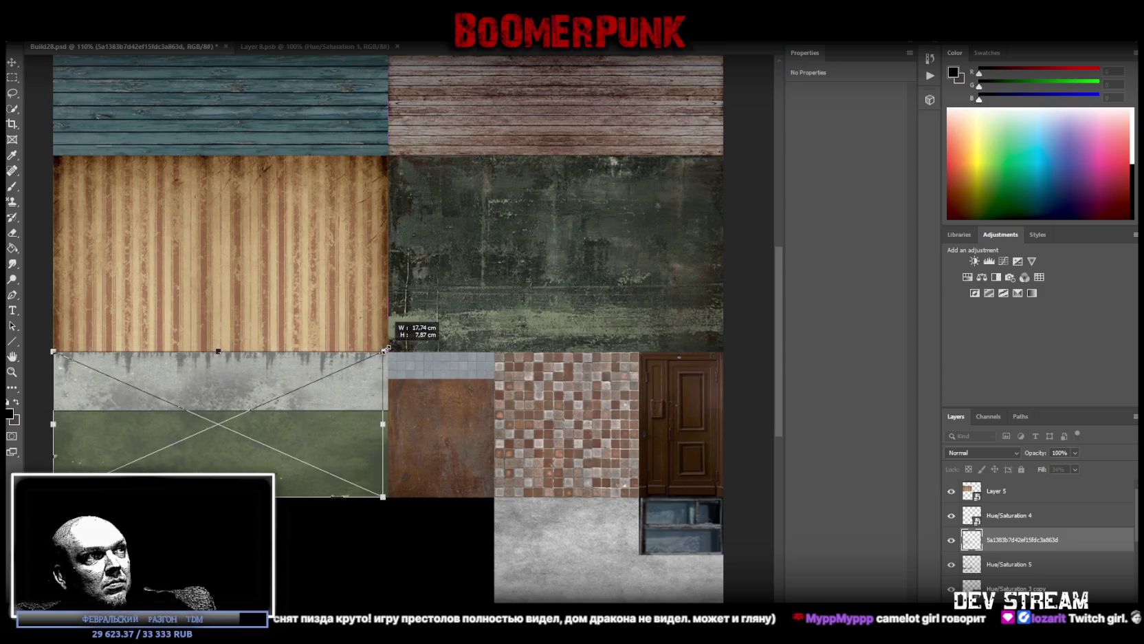
pyautogui.press('Return')
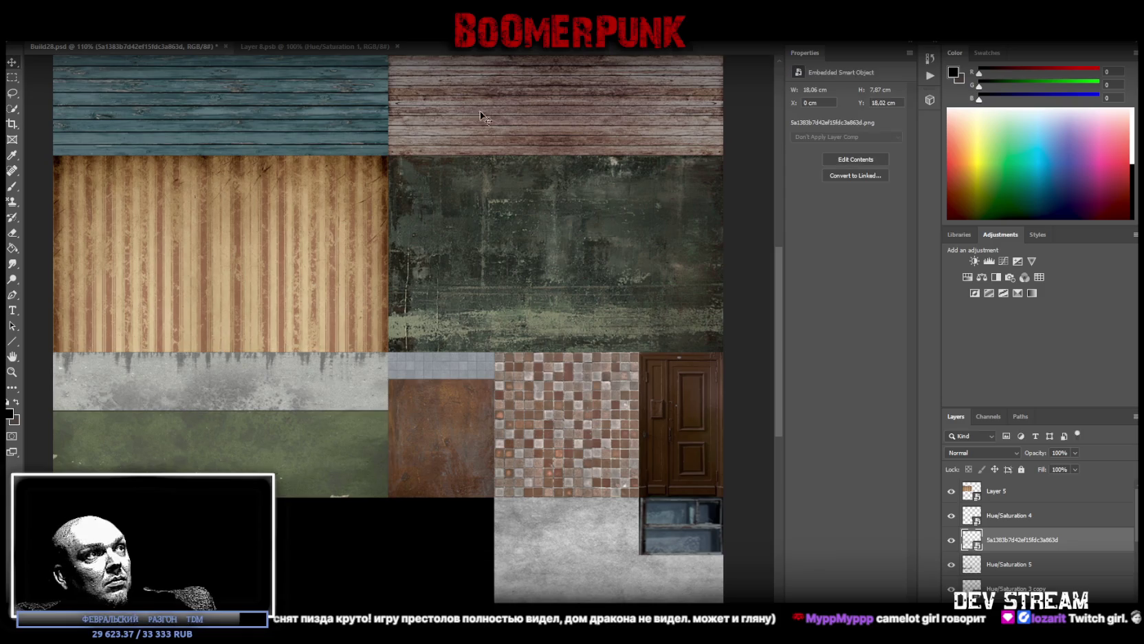
# - Merge the placed concrete image with the Hue/Saturation 5 layer
pyautogui.keyDown('shift'); pyautogui.click(1023, 562); pyautogui.keyUp('shift')
pyautogui.rightClick(1023, 562)
pyautogui.click(1044, 413)
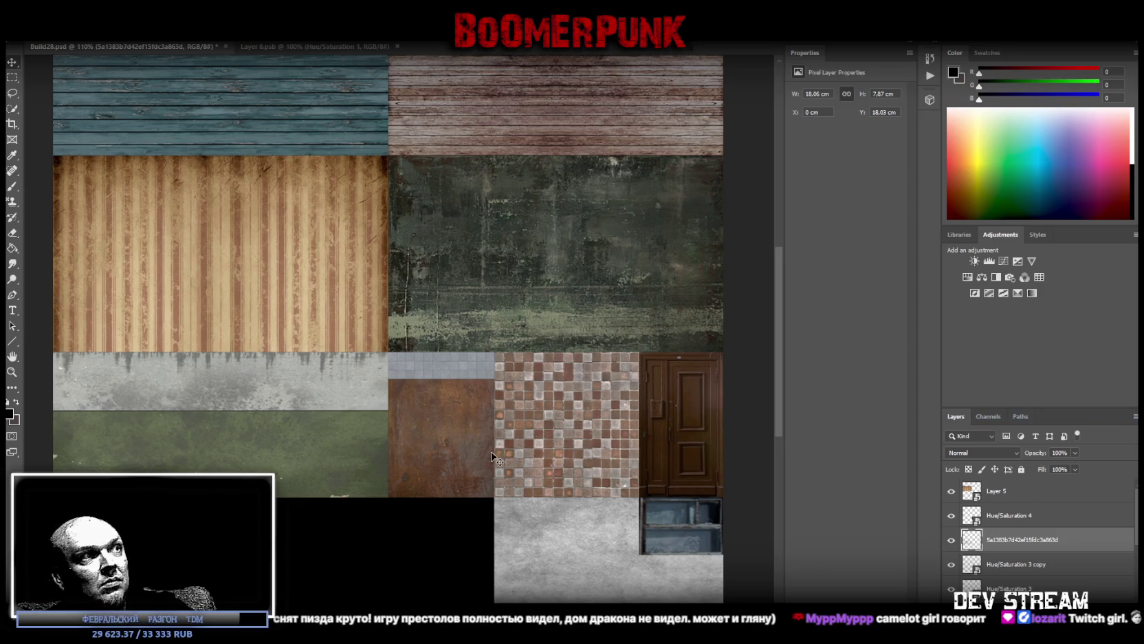
pyautogui.hotkey('alt', 'f')
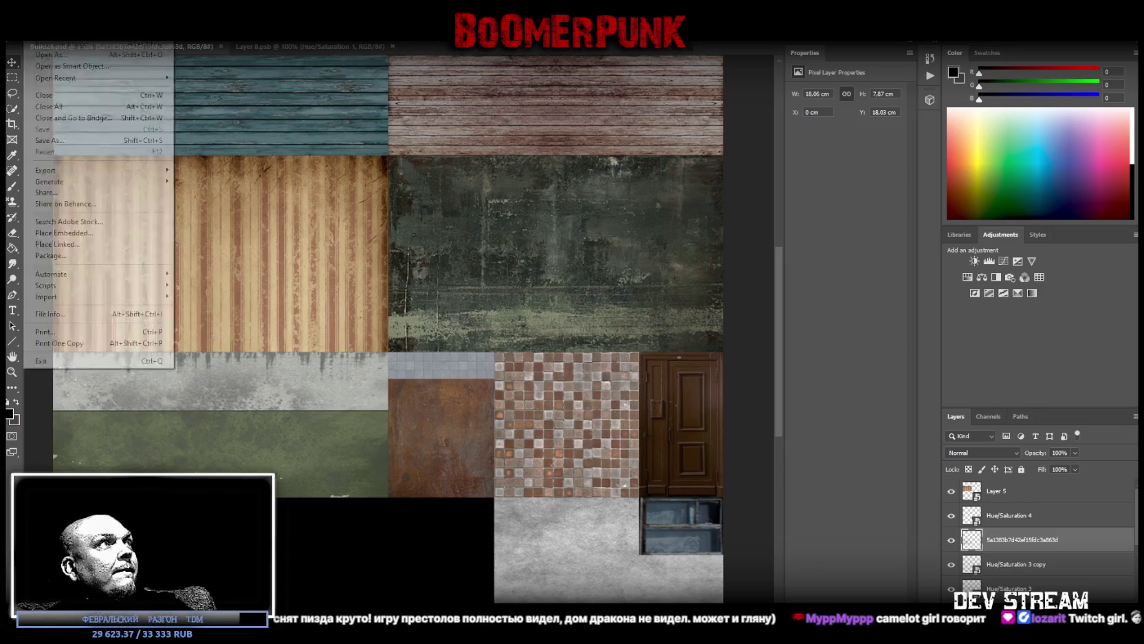
# - Save the atlas in PNG format as Build28.png, replacing the existing file
pyautogui.click(165, 141)
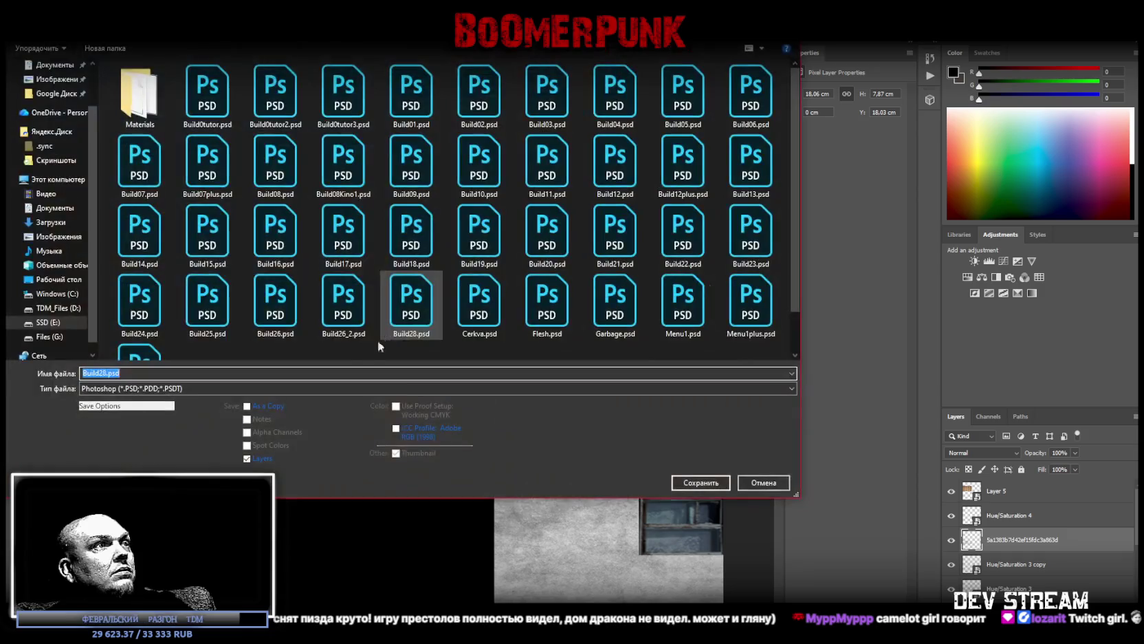
pyautogui.click(292, 388)
pyautogui.click(292, 551)
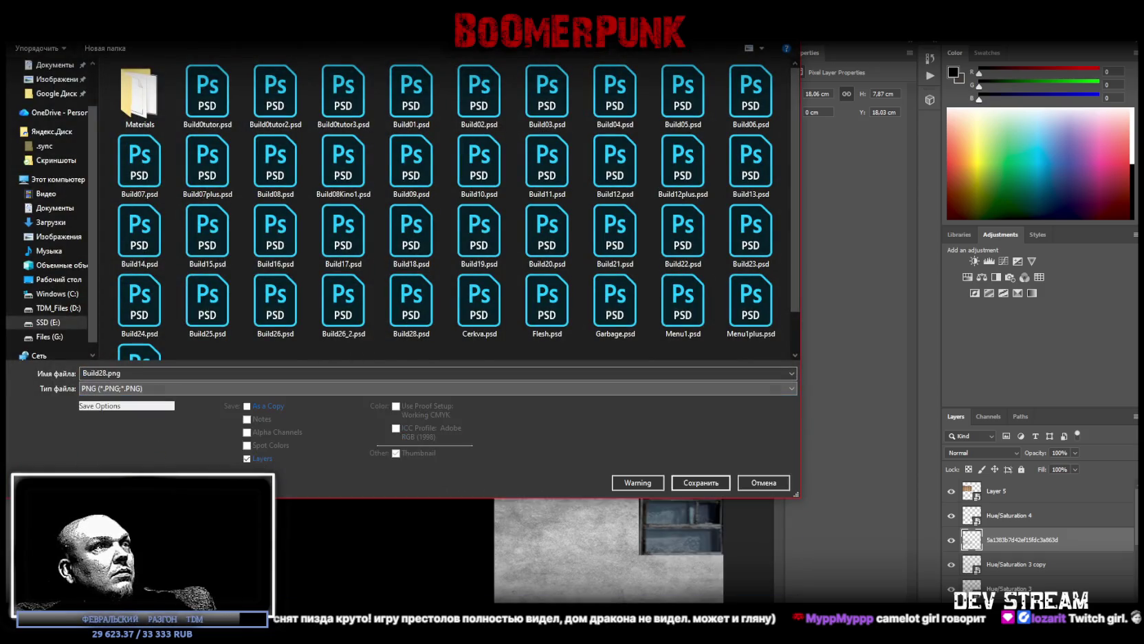
pyautogui.click(694, 483)
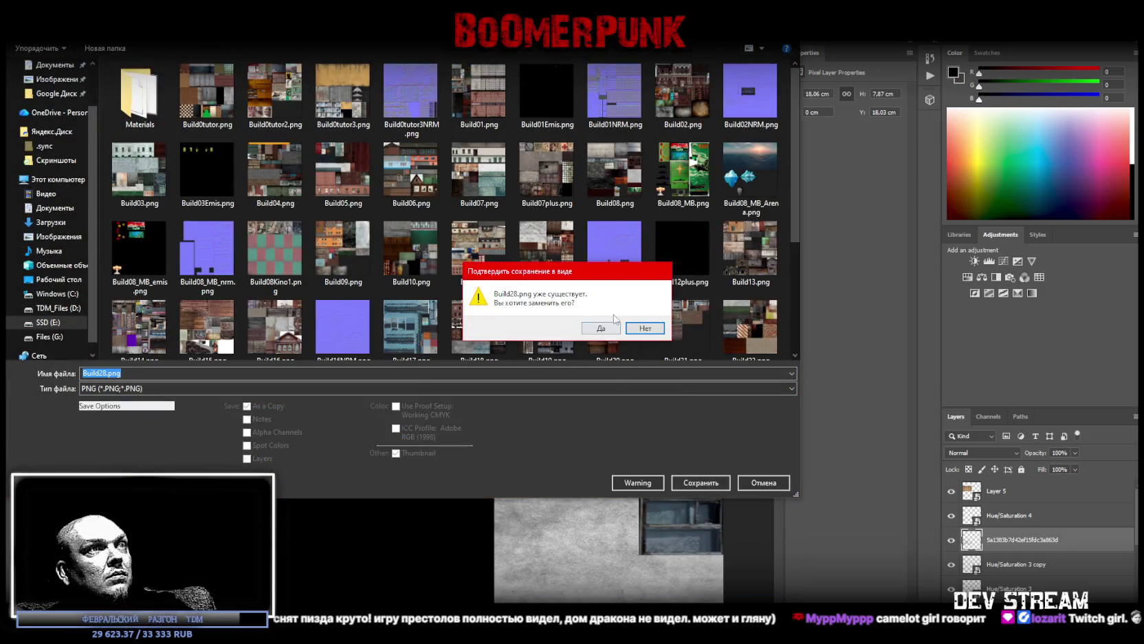
pyautogui.click(603, 327)
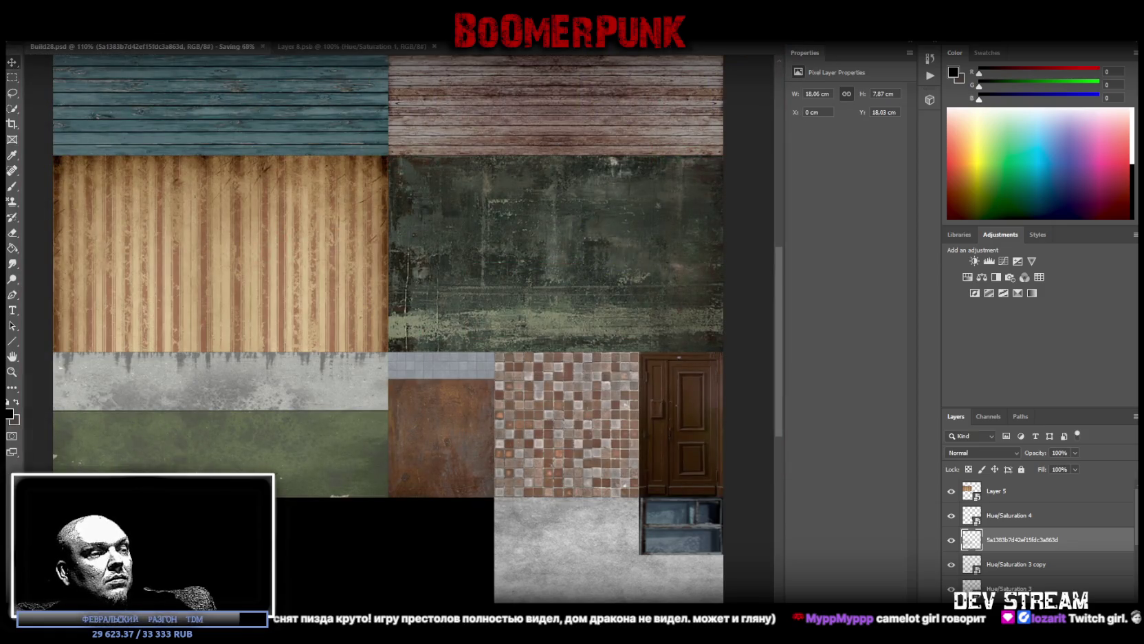
# - Reload the house texture from the saved Build28.png so walls show weathered concrete
pyautogui.hotkey('alt', 'Tab')
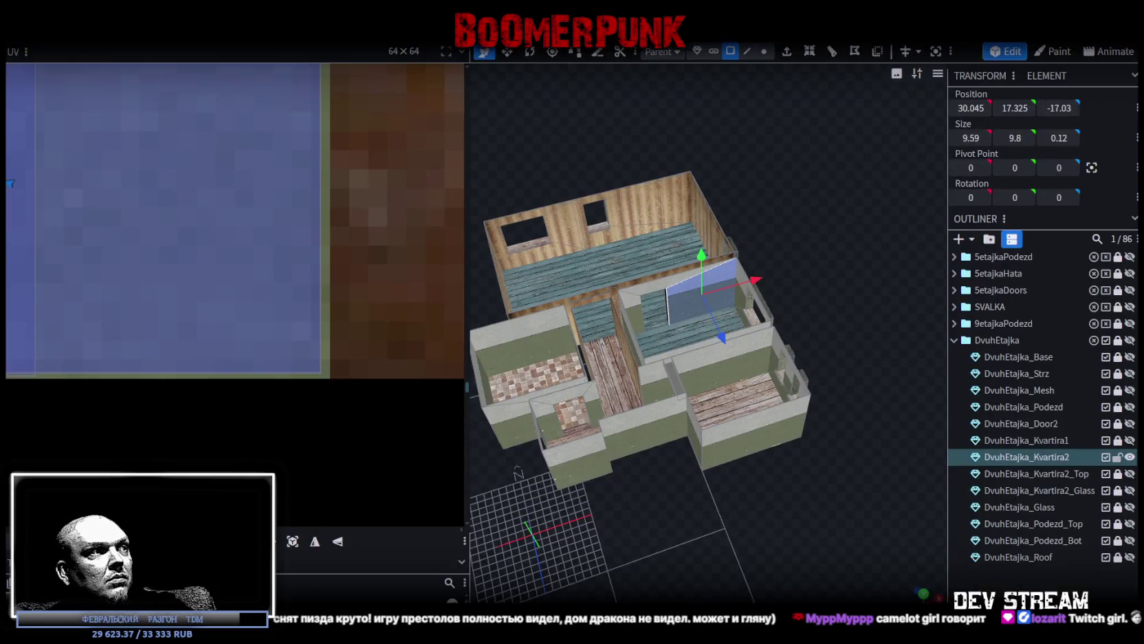
pyautogui.rightClick(79, 211)
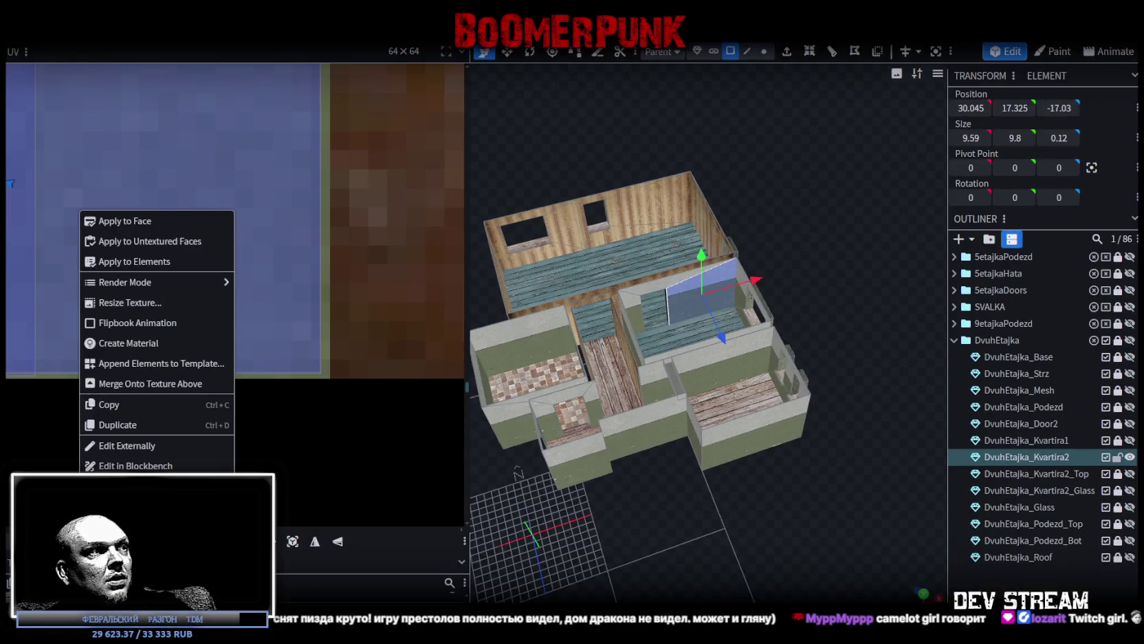
pyautogui.click(715, 546)
# - Orbit around the house and select apartment 2's window frame element
pyautogui.scroll(5, 739, 476)
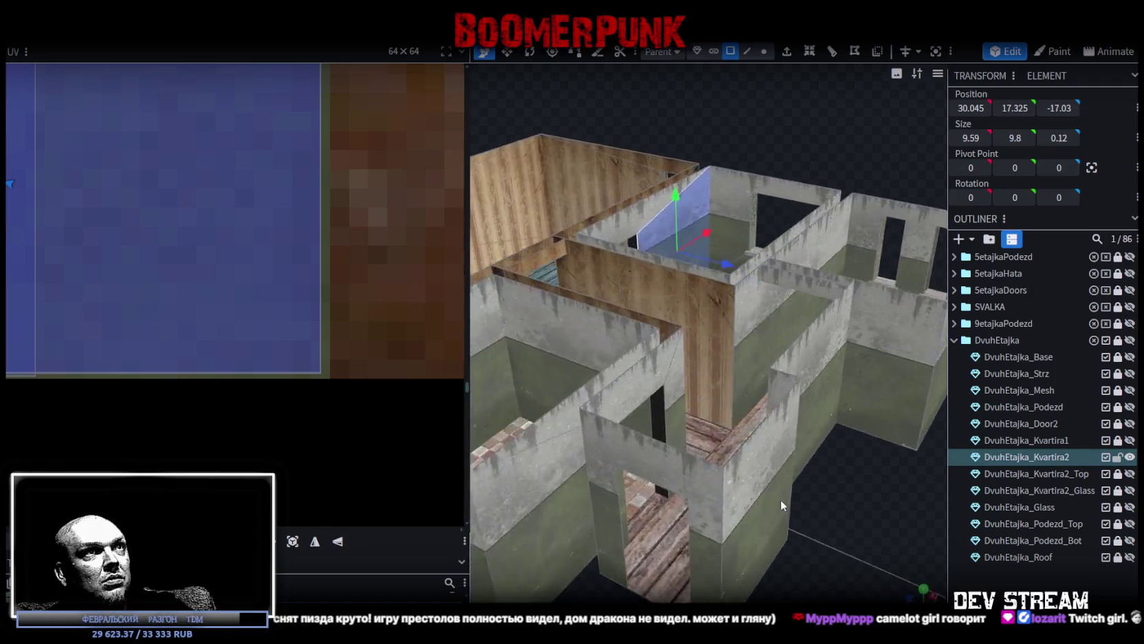
pyautogui.moveTo(778, 498); pyautogui.dragTo(635, 442)
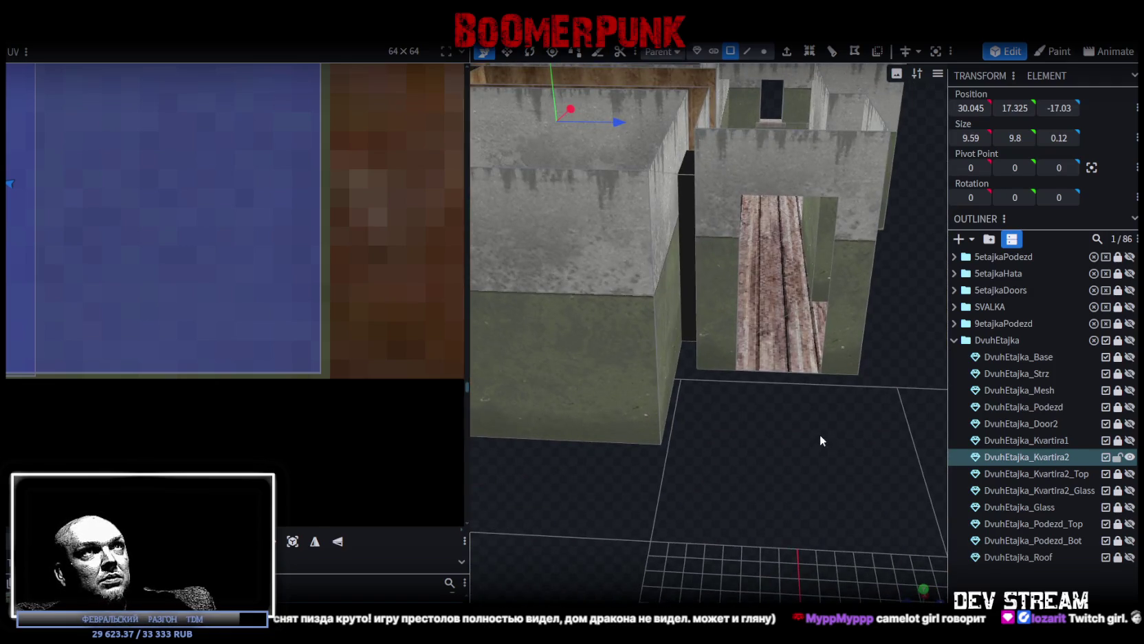
pyautogui.moveTo(820, 433)
pyautogui.mouseDown()
pyautogui.moveTo(782, 486)
pyautogui.moveTo(765, 186)
pyautogui.mouseUp()
pyautogui.click(741, 176)
pyautogui.moveTo(759, 365)
pyautogui.mouseDown()
pyautogui.moveTo(751, 420)
pyautogui.moveTo(758, 267)
pyautogui.mouseUp()
pyautogui.click(794, 137)
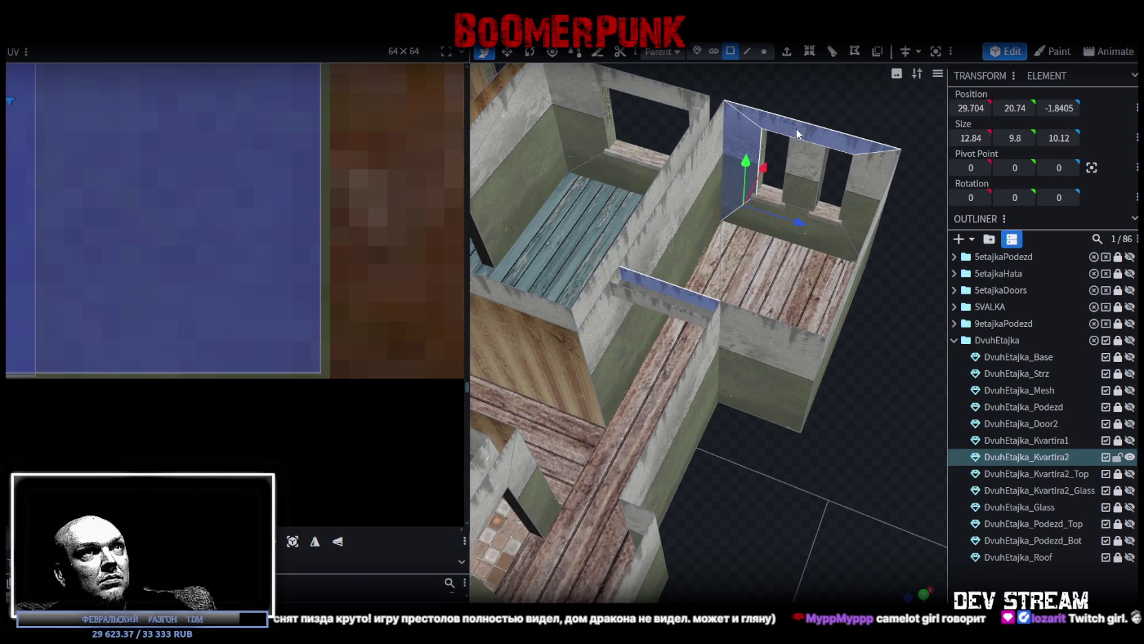
pyautogui.click(836, 192)
pyautogui.click(855, 210)
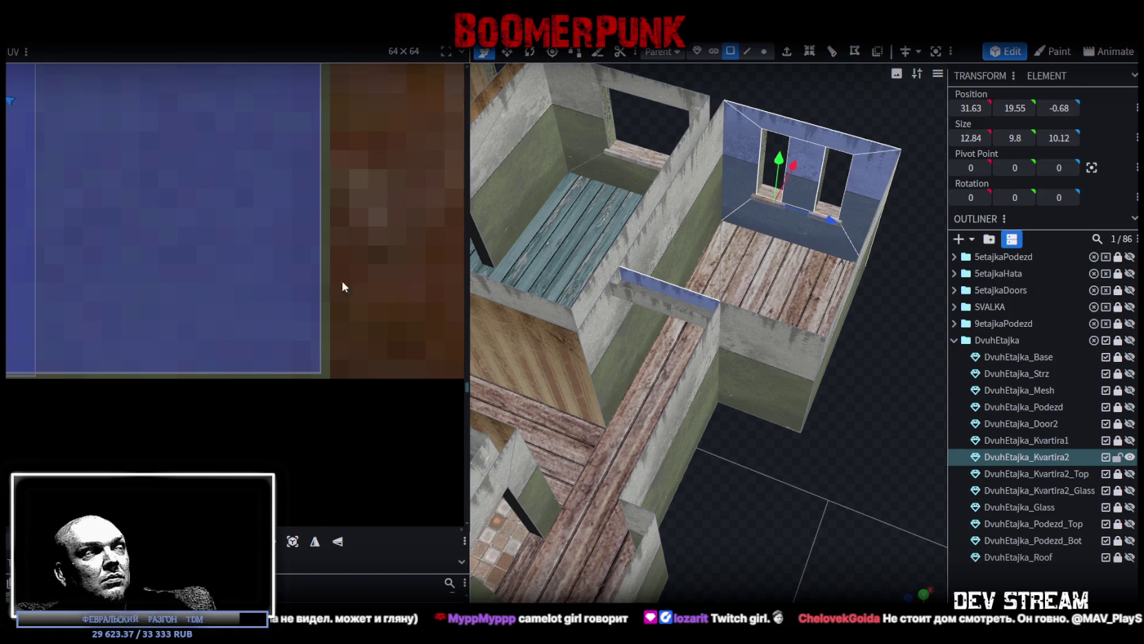
pyautogui.scroll(-2, 289, 330)
pyautogui.scroll(-2, 244, 343)
pyautogui.scroll(-2, 220, 330)
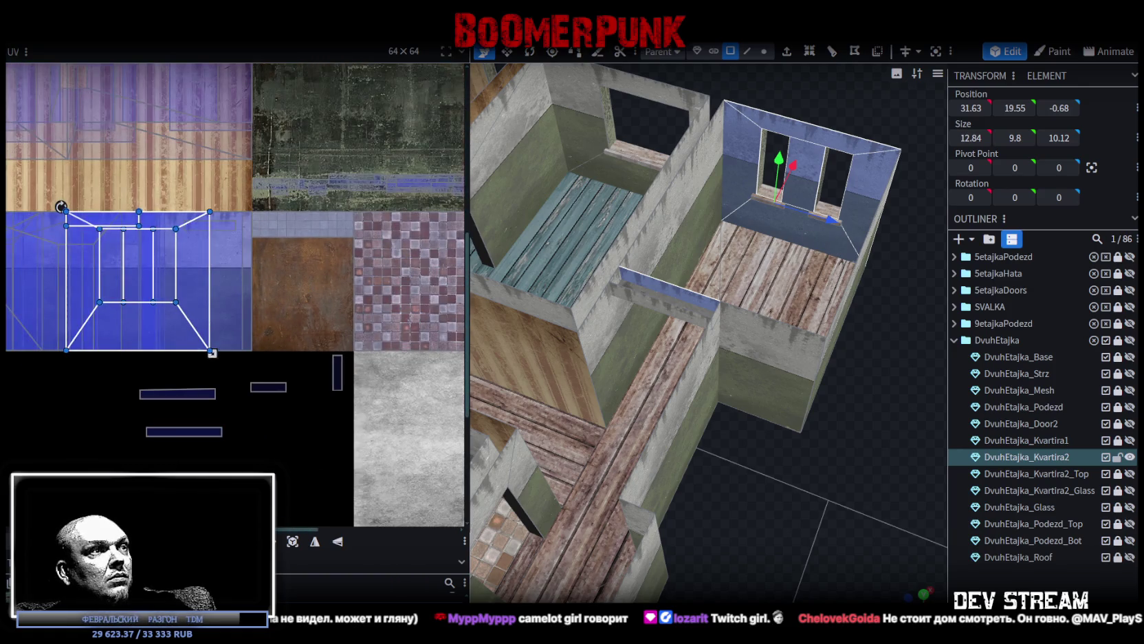
# - Mirror the window frame's UV faces and move them left and up onto the atlas's concrete area
pyautogui.click(314, 541)
pyautogui.moveTo(241, 288); pyautogui.dragTo(327, 437, button='middle')
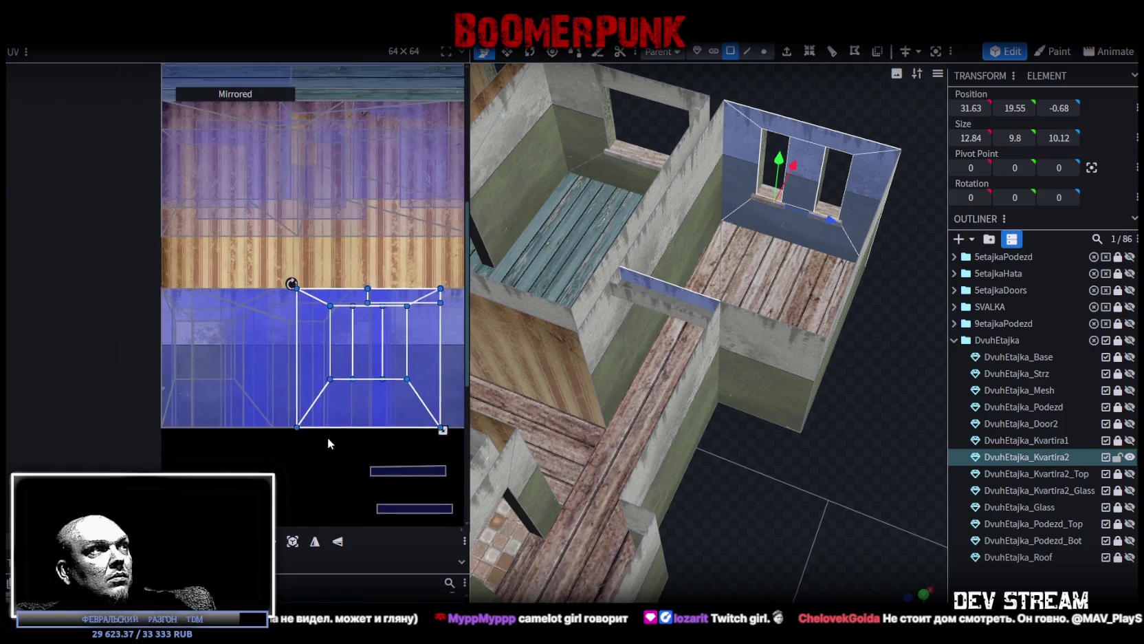
pyautogui.moveTo(302, 342); pyautogui.dragTo(165, 342)
pyautogui.scroll(2, 174, 256)
pyautogui.scroll(2, 220, 384)
pyautogui.scroll(2, 169, 289)
pyautogui.moveTo(165, 283); pyautogui.dragTo(161, 230)
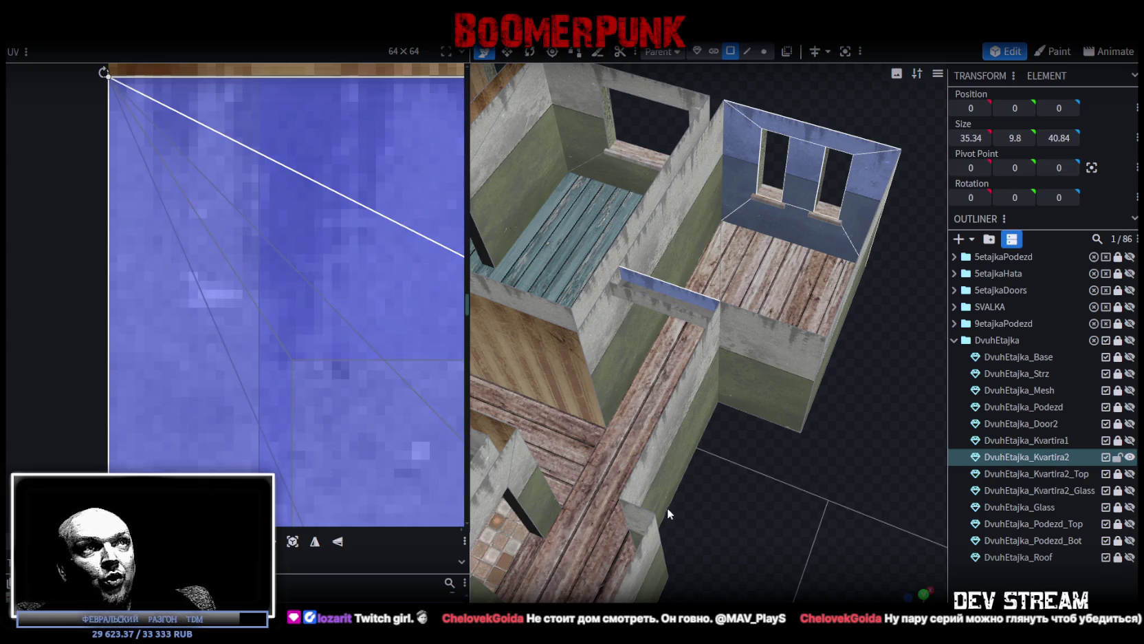
# - Orbit to a top-down view of the house and select the blue plank element
pyautogui.scroll(-3, 687, 502)
pyautogui.moveTo(706, 505); pyautogui.dragTo(771, 477)
pyautogui.scroll(3, 760, 489)
pyautogui.scroll(3, 760, 489)
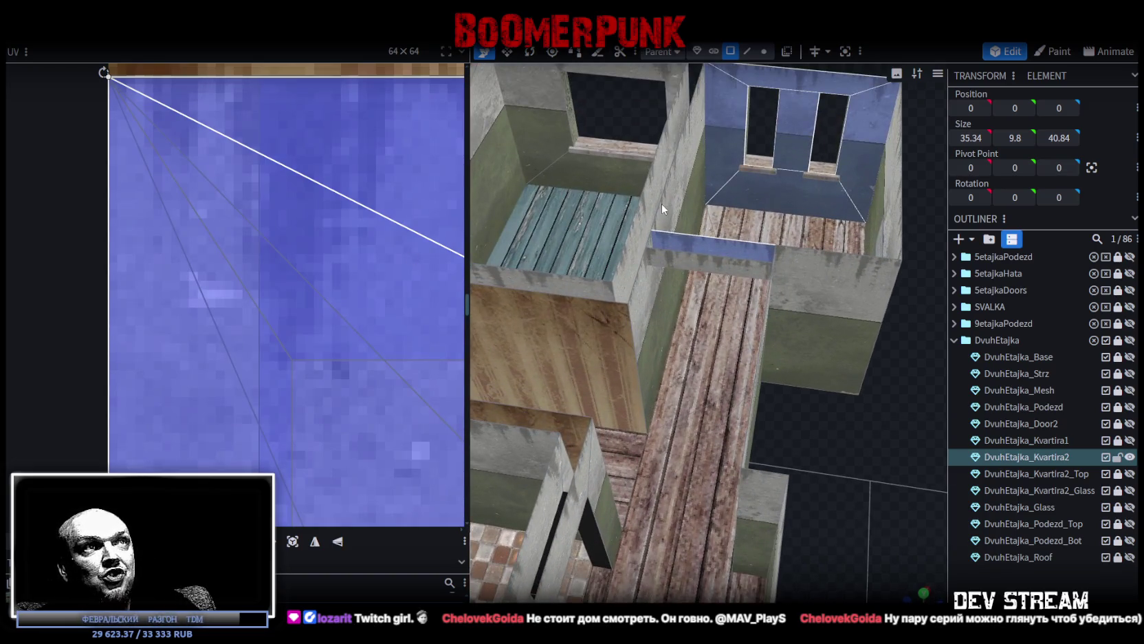
pyautogui.click(678, 263)
pyautogui.scroll(-3, 739, 455)
pyautogui.moveTo(739, 456); pyautogui.dragTo(854, 424)
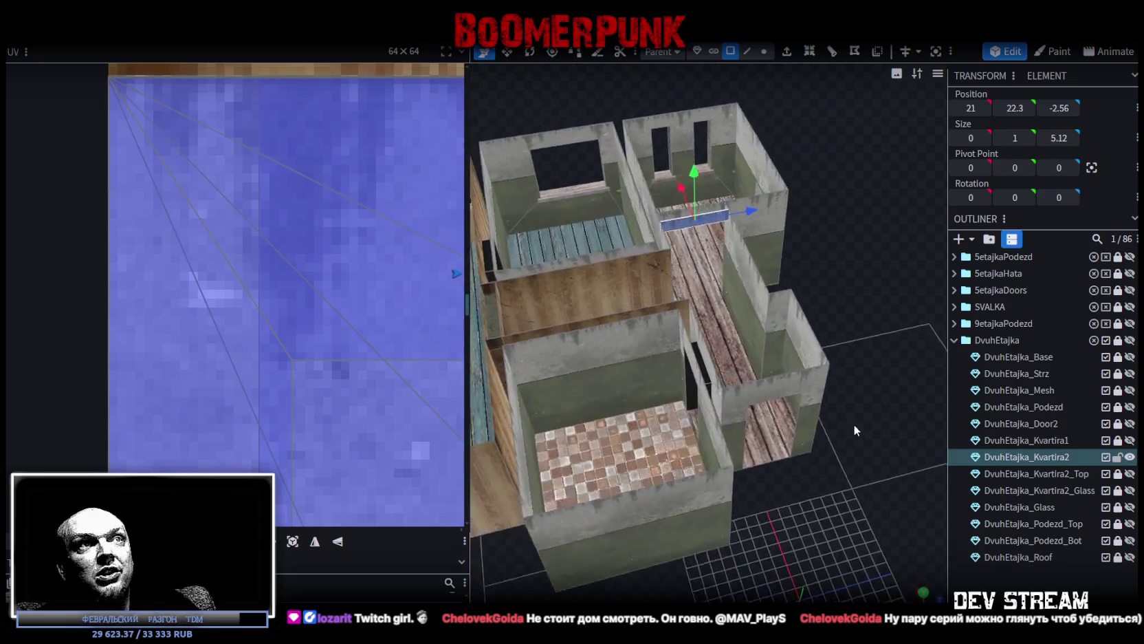
pyautogui.scroll(3, 854, 427)
# - Select a wall face and widen its UV area on the atlas
pyautogui.click(798, 318)
pyautogui.scroll(-2, 267, 306)
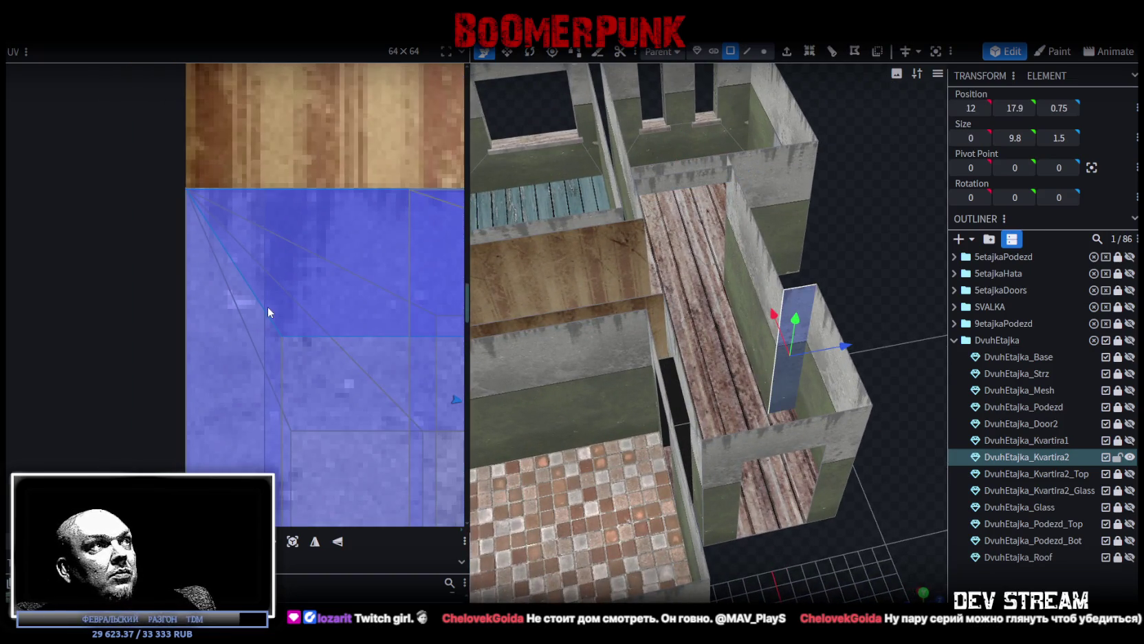
pyautogui.scroll(-2, 271, 304)
pyautogui.scroll(-2, 351, 344)
pyautogui.scroll(-1, 337, 352)
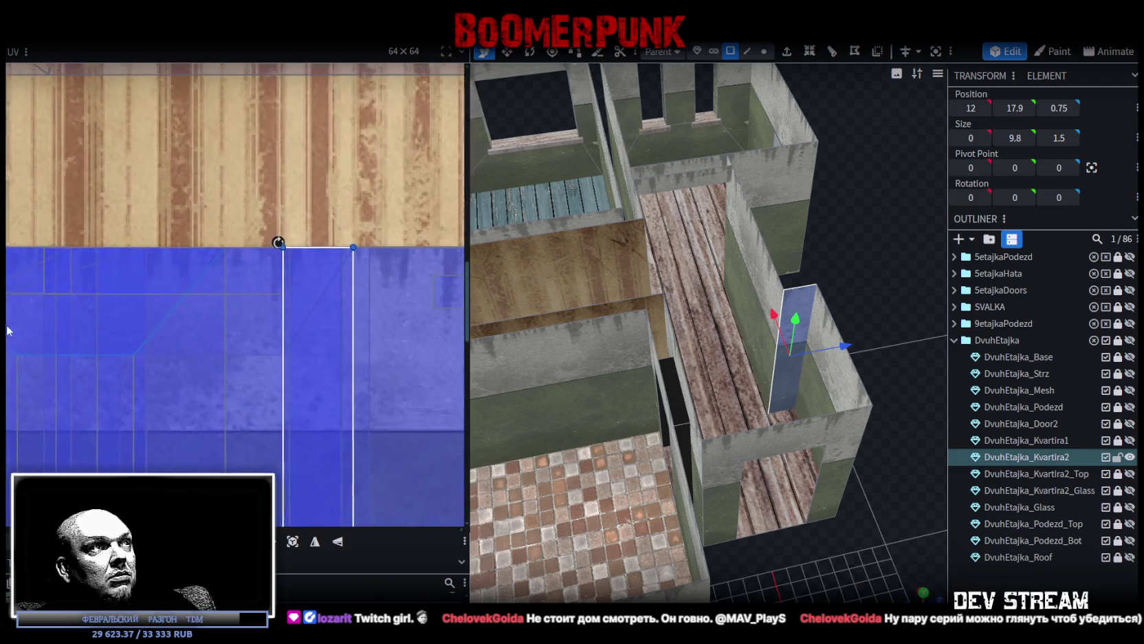
pyautogui.scroll(-1, 324, 361)
pyautogui.scroll(-1, 308, 371)
pyautogui.moveTo(183, 335); pyautogui.dragTo(225, 293)
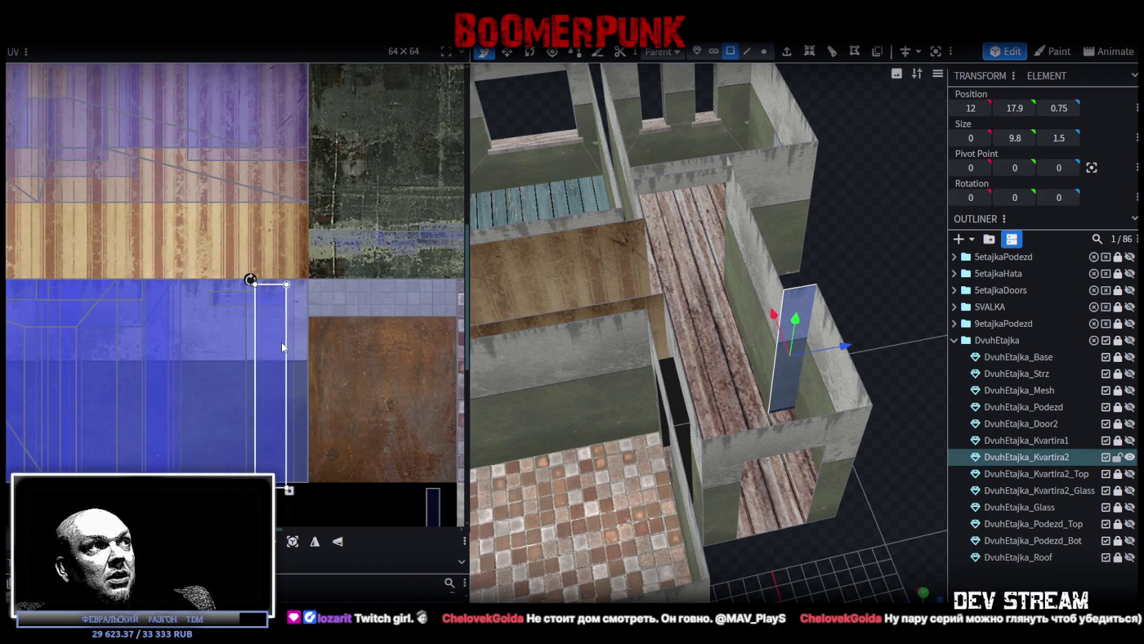
pyautogui.scroll(2, 220, 330)
pyautogui.scroll(1, 217, 362)
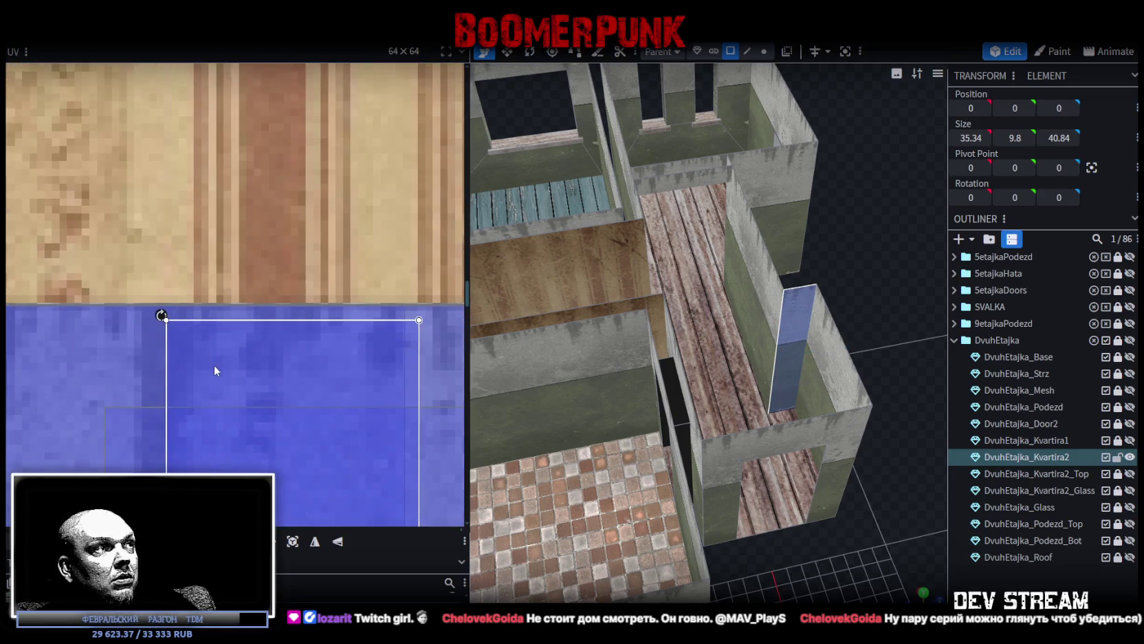
pyautogui.scroll(1, 210, 361)
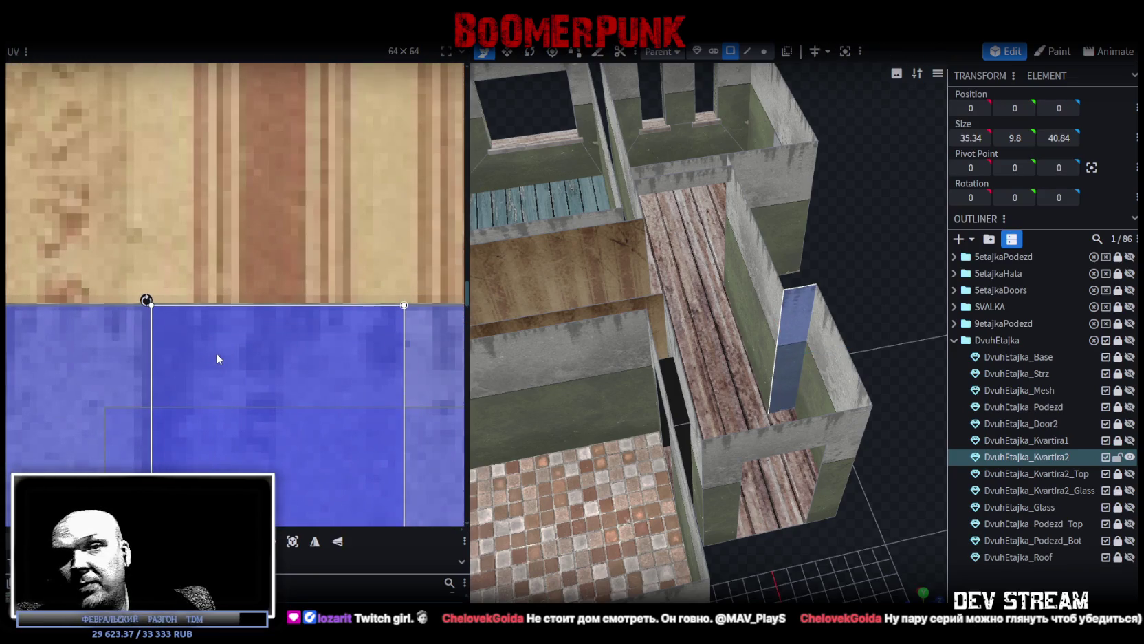
# - Select the blue plank face together with the door frame's top face
pyautogui.moveTo(704, 461); pyautogui.dragTo(797, 505)
pyautogui.scroll(3, 798, 505)
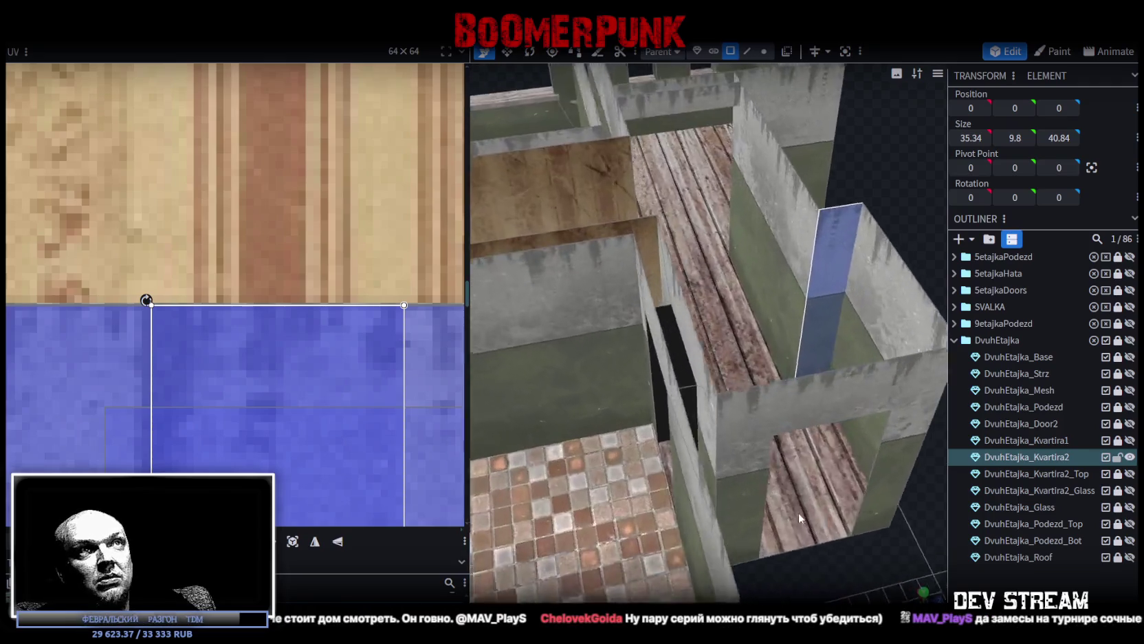
pyautogui.scroll(2, 799, 508)
pyautogui.click(798, 282)
pyautogui.scroll(-3, 804, 397)
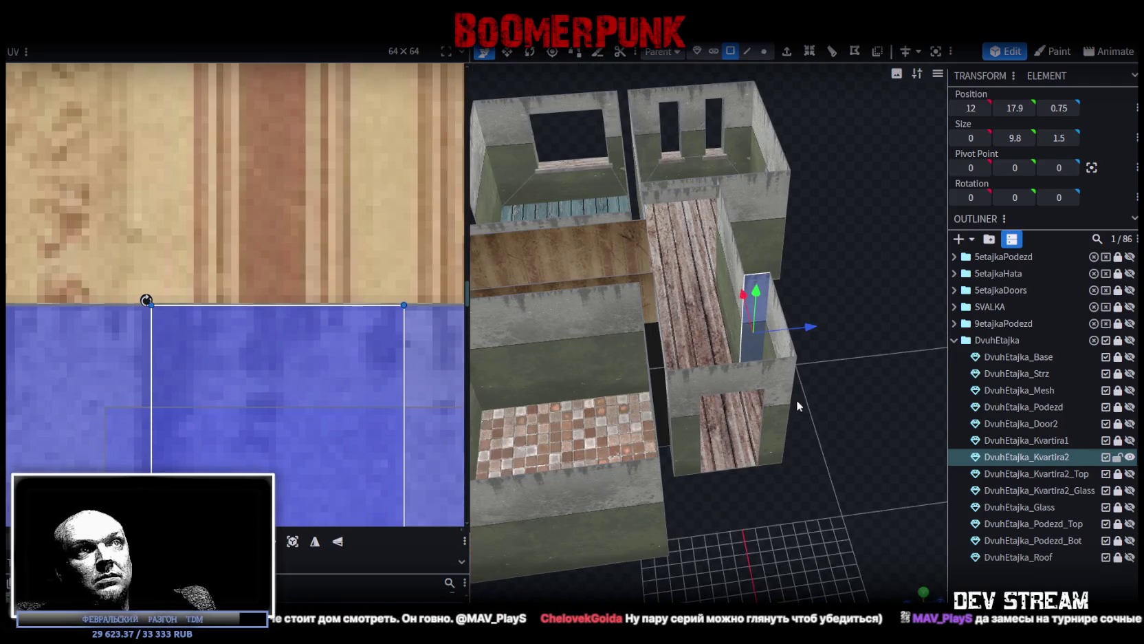
pyautogui.keyDown('shift'); pyautogui.click(768, 369); pyautogui.keyUp('shift')
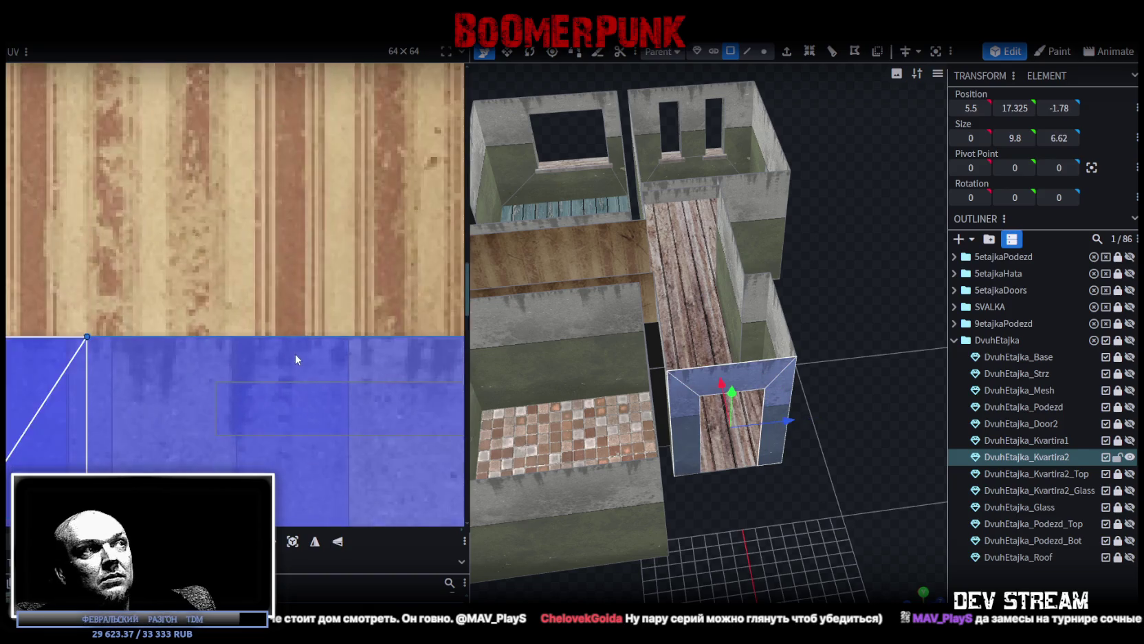
pyautogui.scroll(-2, 295, 351)
pyautogui.scroll(-2, 294, 347)
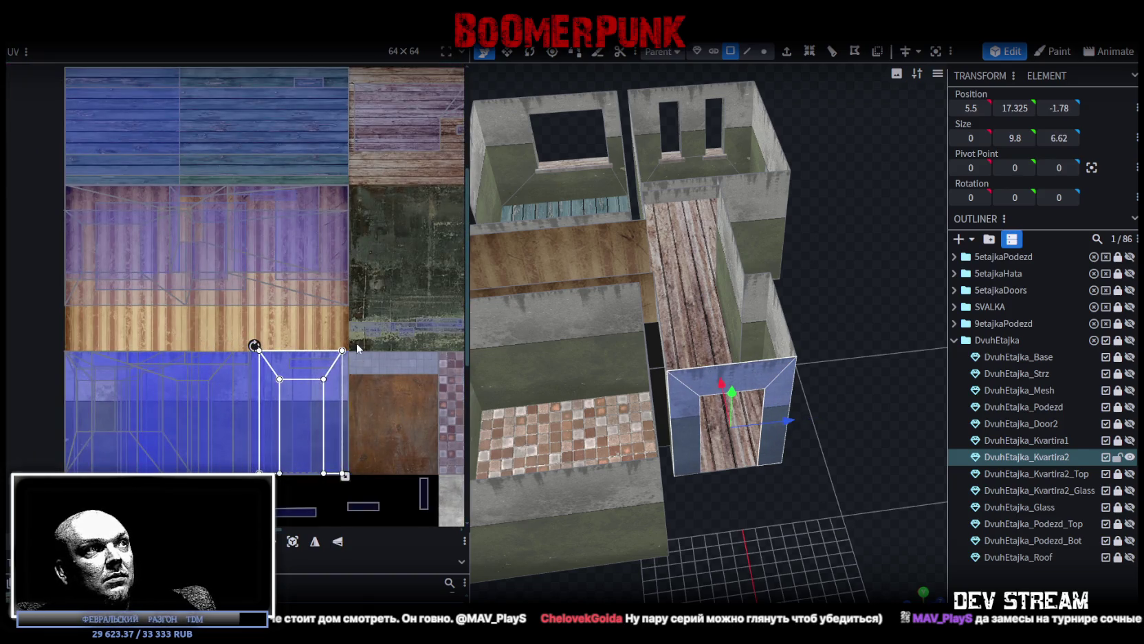
# - Mirror the selected face UVs on X and nudge them up-left against the texture edge
pyautogui.scroll(2, 256, 474)
pyautogui.click(314, 543)
pyautogui.scroll(2, 328, 438)
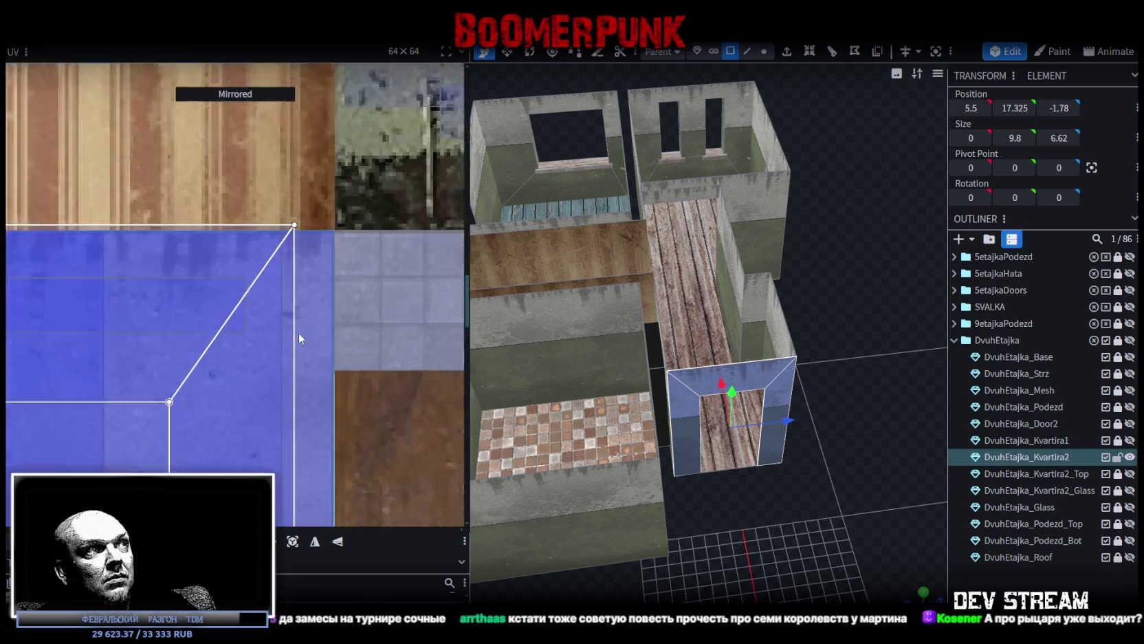
pyautogui.scroll(2, 298, 333)
pyautogui.scroll(1, 351, 225)
pyautogui.moveTo(351, 226); pyautogui.dragTo(337, 205)
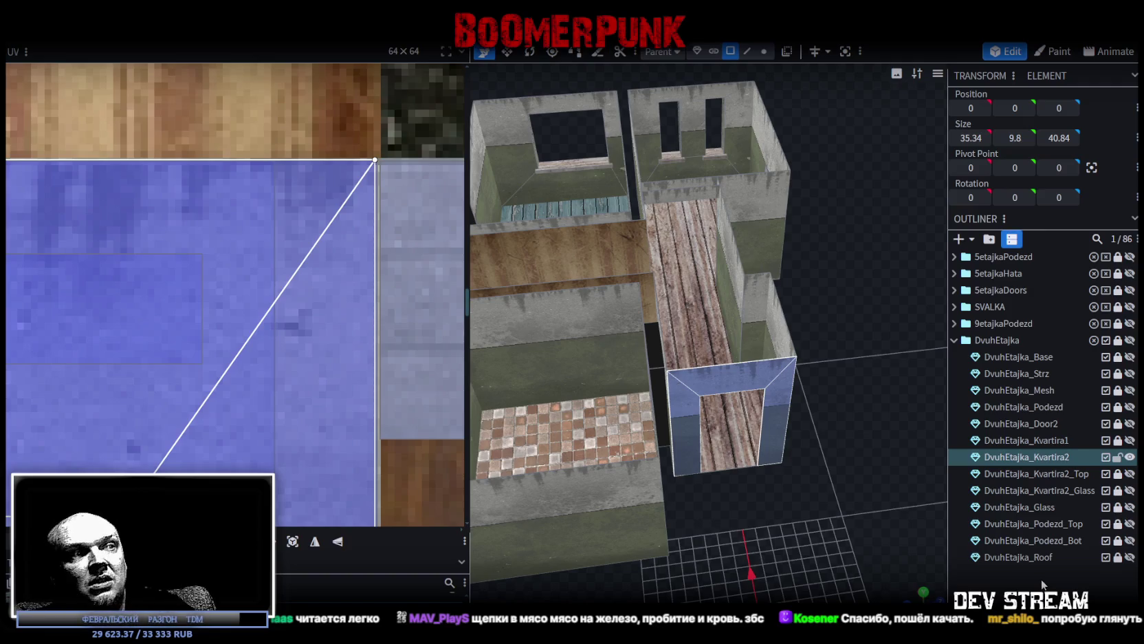
pyautogui.scroll(-3, 808, 358)
# - From an overhead view, select the window frame's top and inner faces in apartment 2
pyautogui.moveTo(808, 358)
pyautogui.mouseDown()
pyautogui.moveTo(838, 449)
pyautogui.moveTo(586, 224)
pyautogui.mouseUp()
pyautogui.scroll(2, 605, 214)
pyautogui.scroll(2, 658, 218)
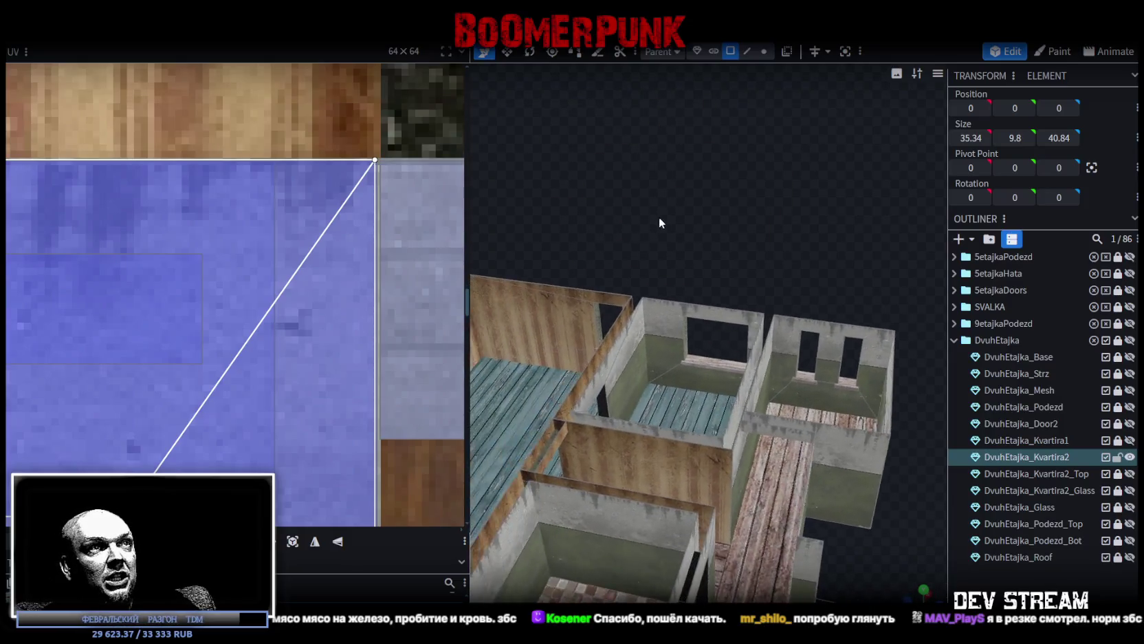
pyautogui.scroll(2, 659, 206)
pyautogui.click(634, 315)
pyautogui.click(732, 278)
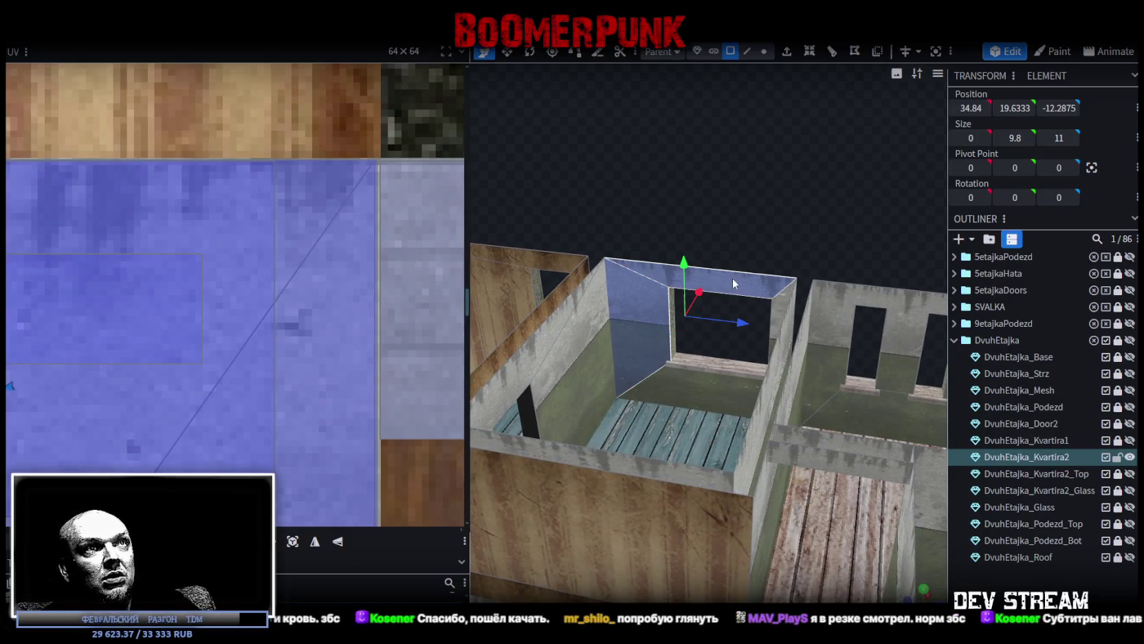
pyautogui.keyDown('shift'); pyautogui.click(780, 302); pyautogui.keyUp('shift')
# - Move the window frame UVs right across the atlas and align their corner to the texture edge
pyautogui.scroll(-2, 315, 342)
pyautogui.scroll(-2, 260, 337)
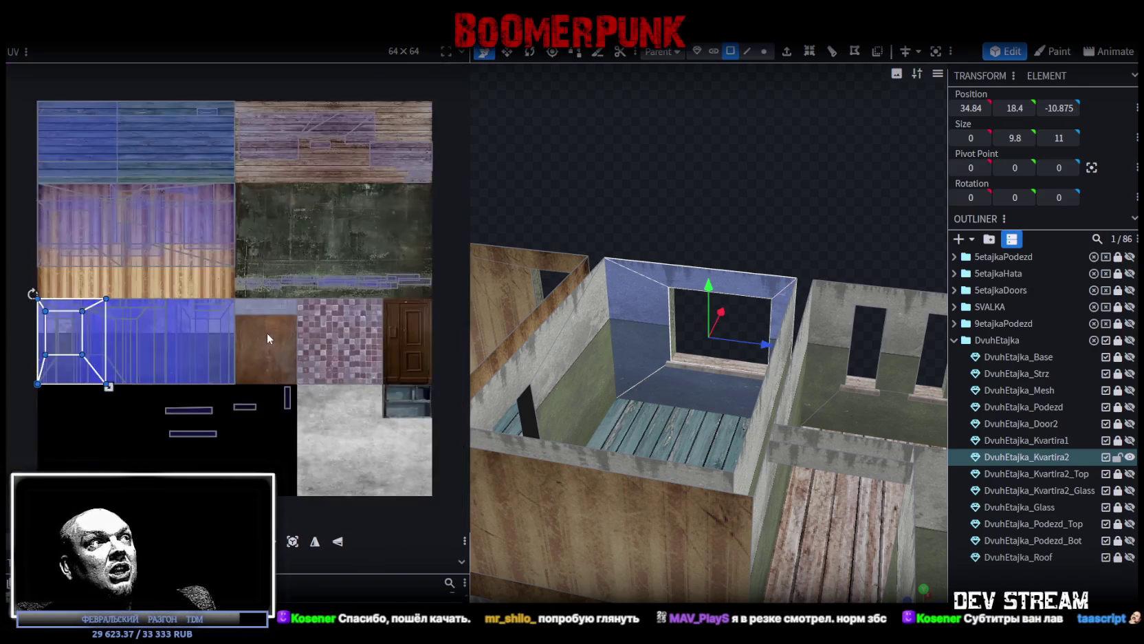
pyautogui.scroll(2, 134, 306)
pyautogui.scroll(1, 139, 306)
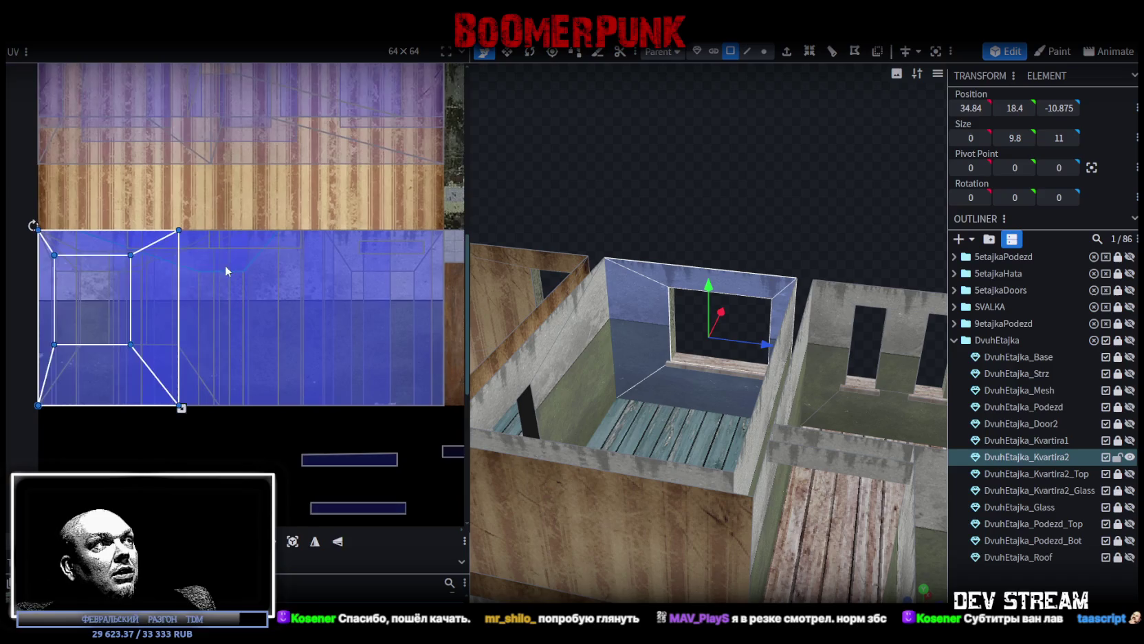
pyautogui.moveTo(190, 300); pyautogui.dragTo(351, 300)
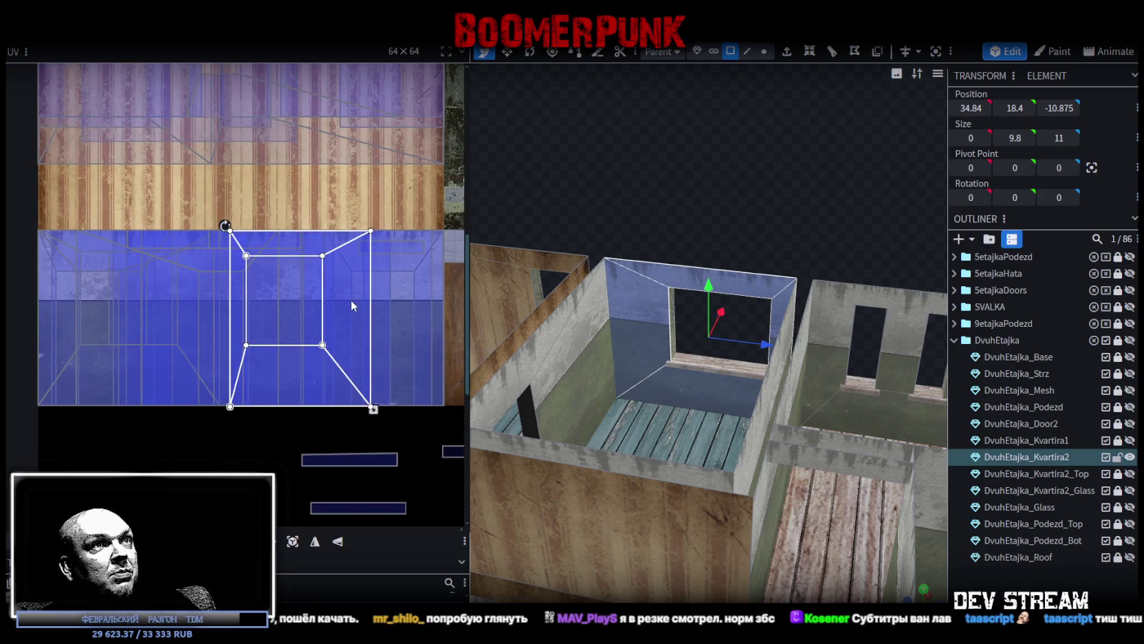
pyautogui.scroll(1, 226, 234)
pyautogui.scroll(2, 227, 234)
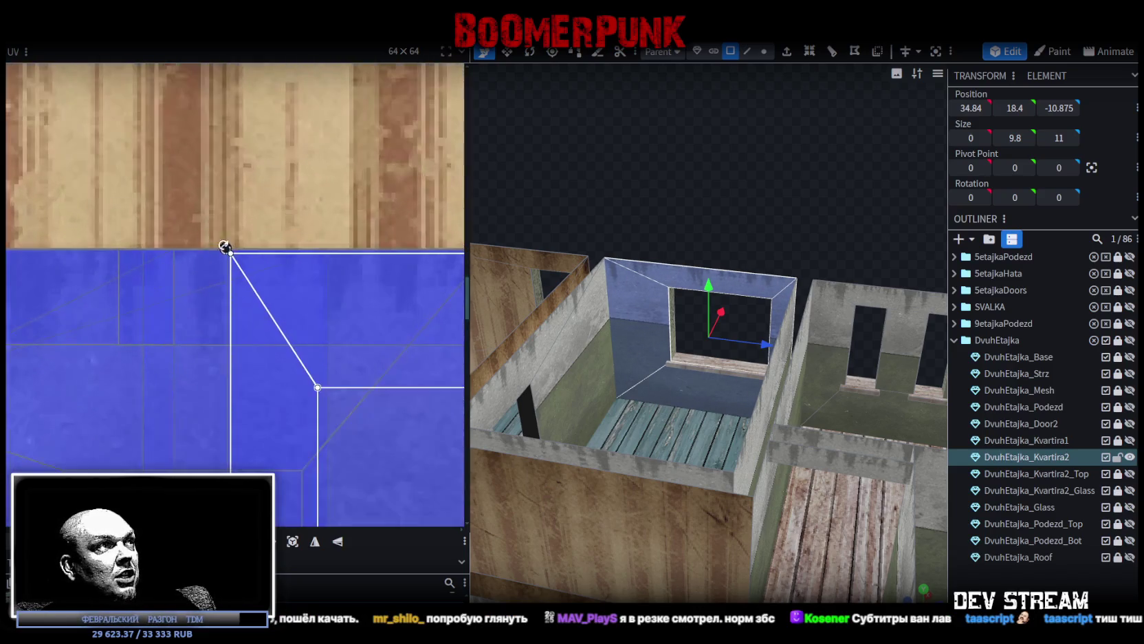
pyautogui.scroll(2, 227, 247)
pyautogui.moveTo(290, 292); pyautogui.dragTo(278, 282)
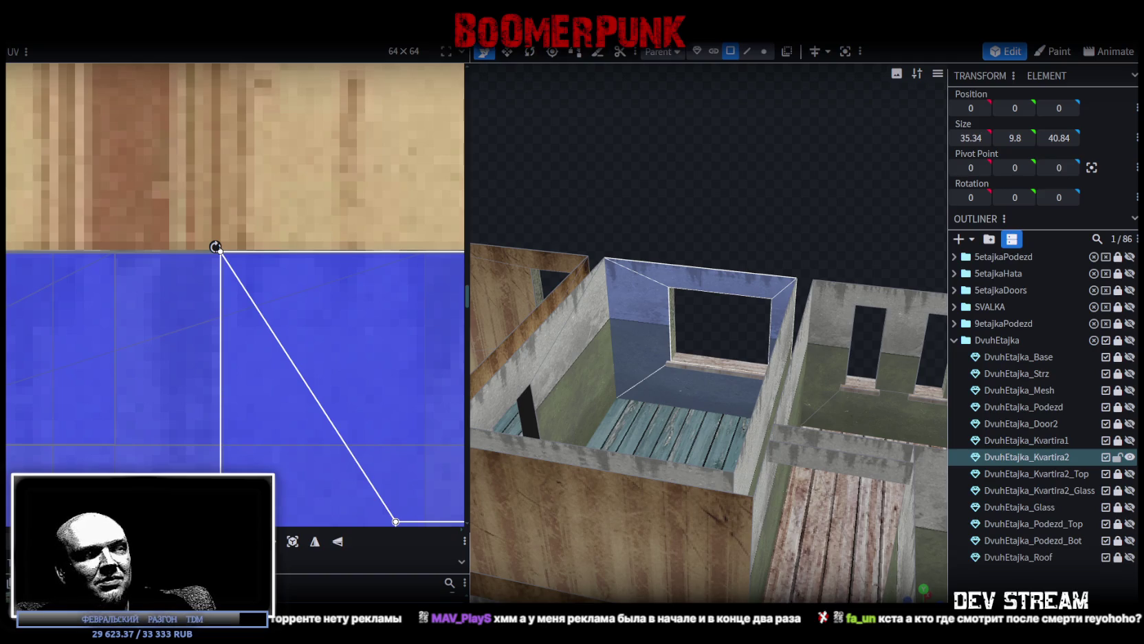
pyautogui.hotkey('alt', 'Tab')
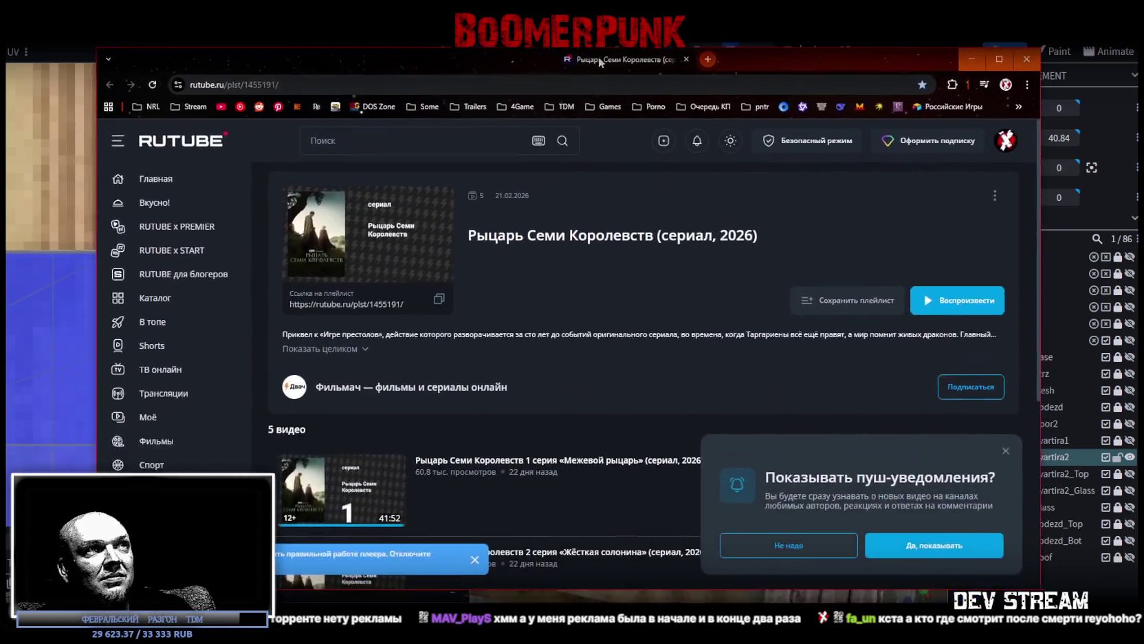
pyautogui.scroll(-5, 518, 367)
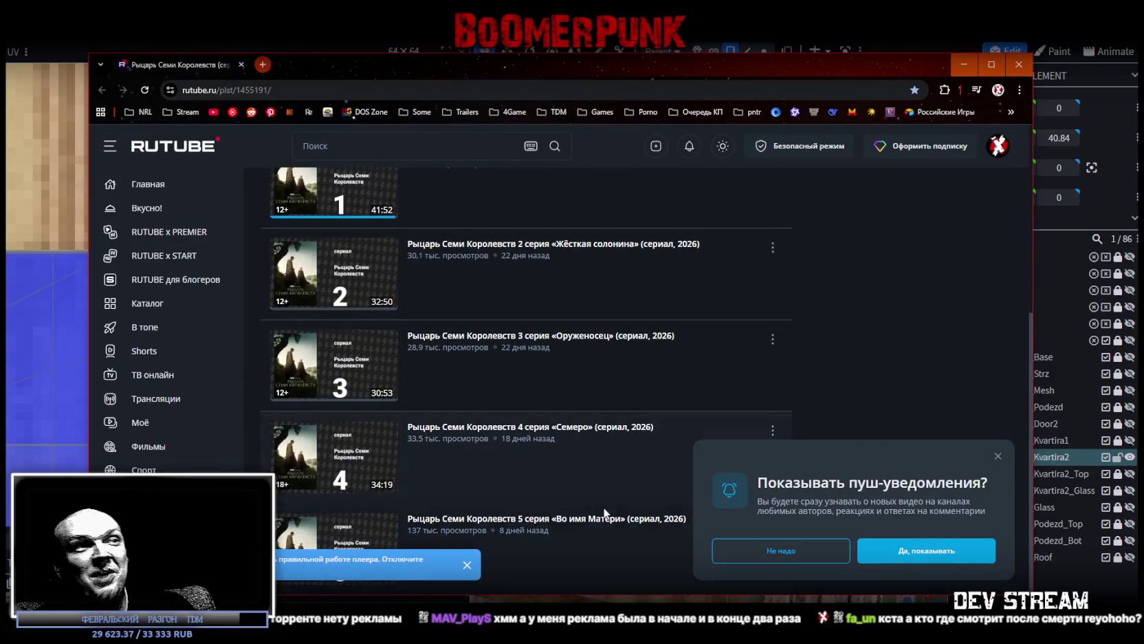
pyautogui.click(997, 457)
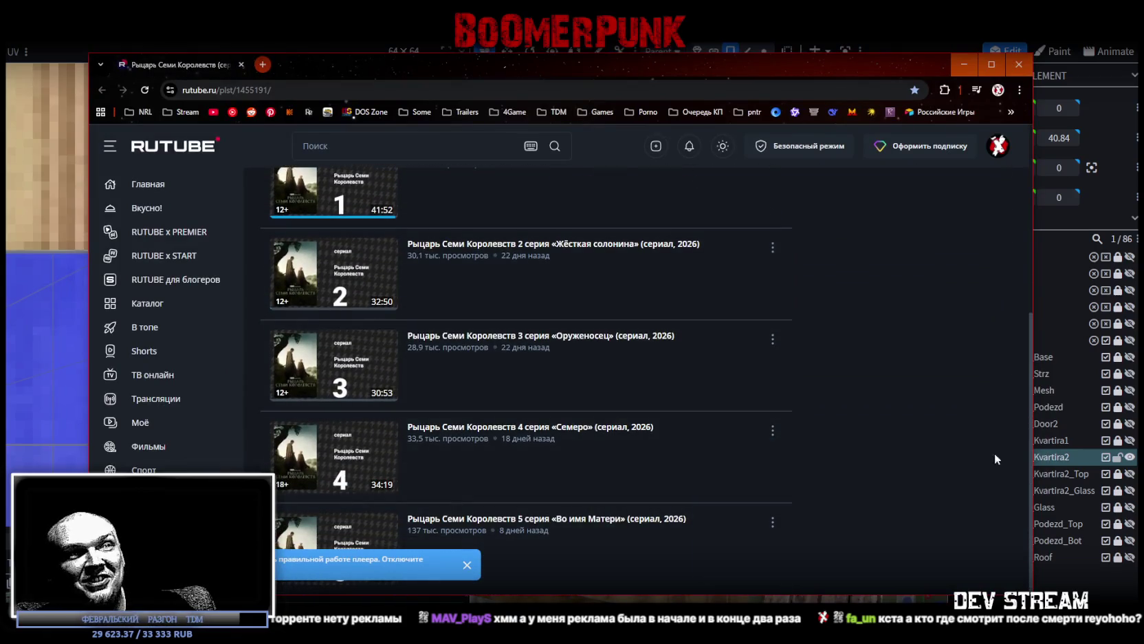
pyautogui.click(467, 565)
pyautogui.scroll(3, 514, 368)
pyautogui.scroll(-3, 512, 366)
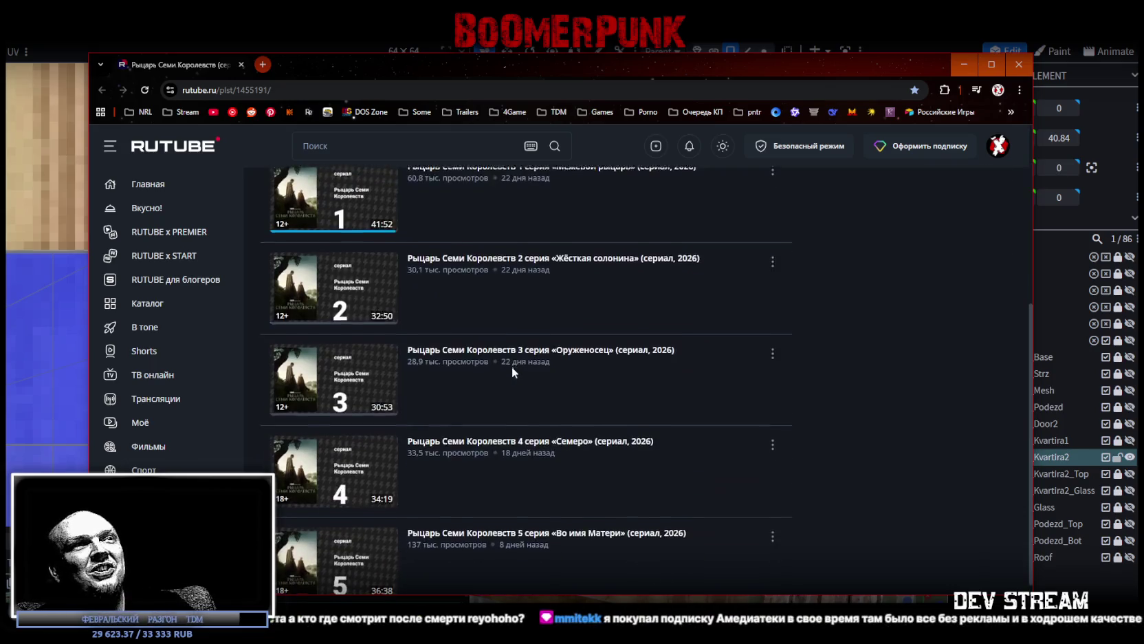
pyautogui.scroll(3, 429, 457)
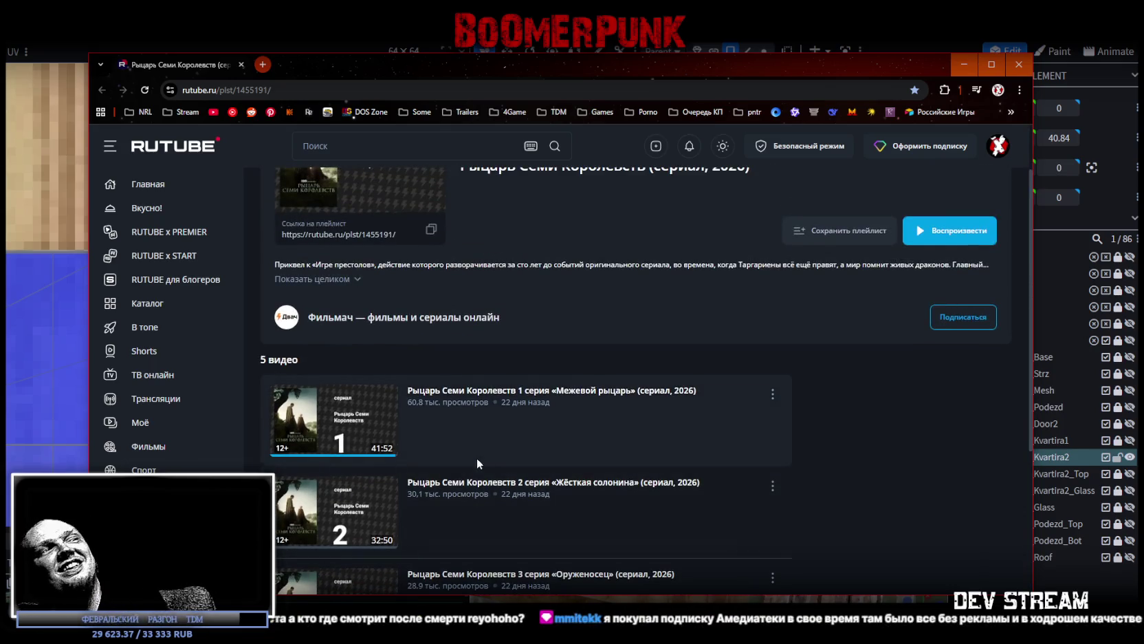
pyautogui.scroll(-2, 376, 427)
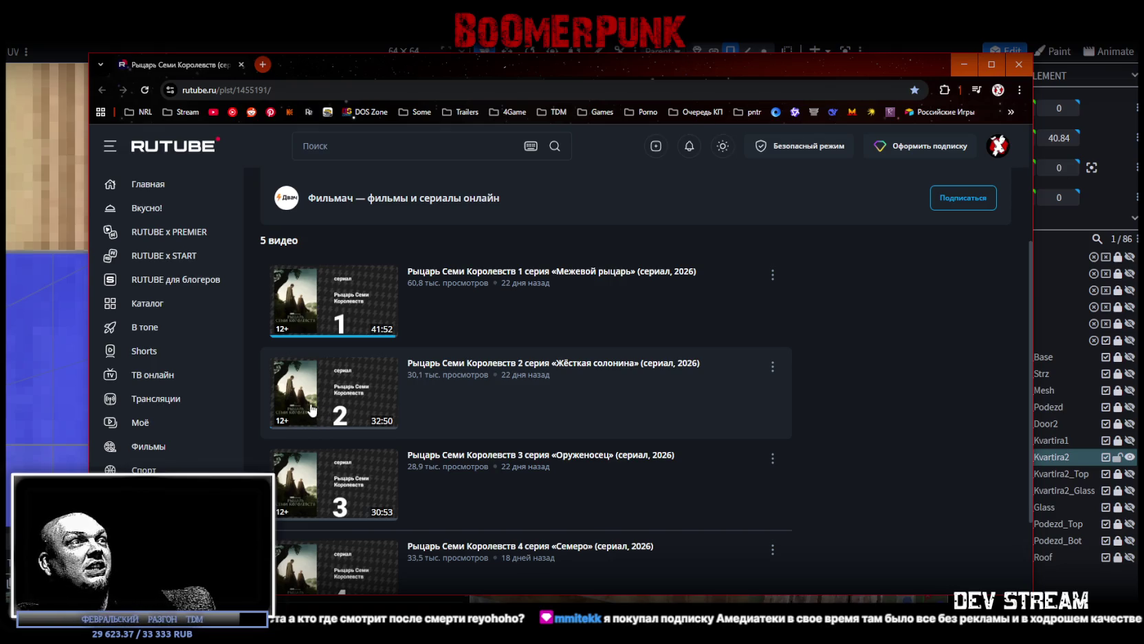
pyautogui.hotkey('alt', 'Tab')
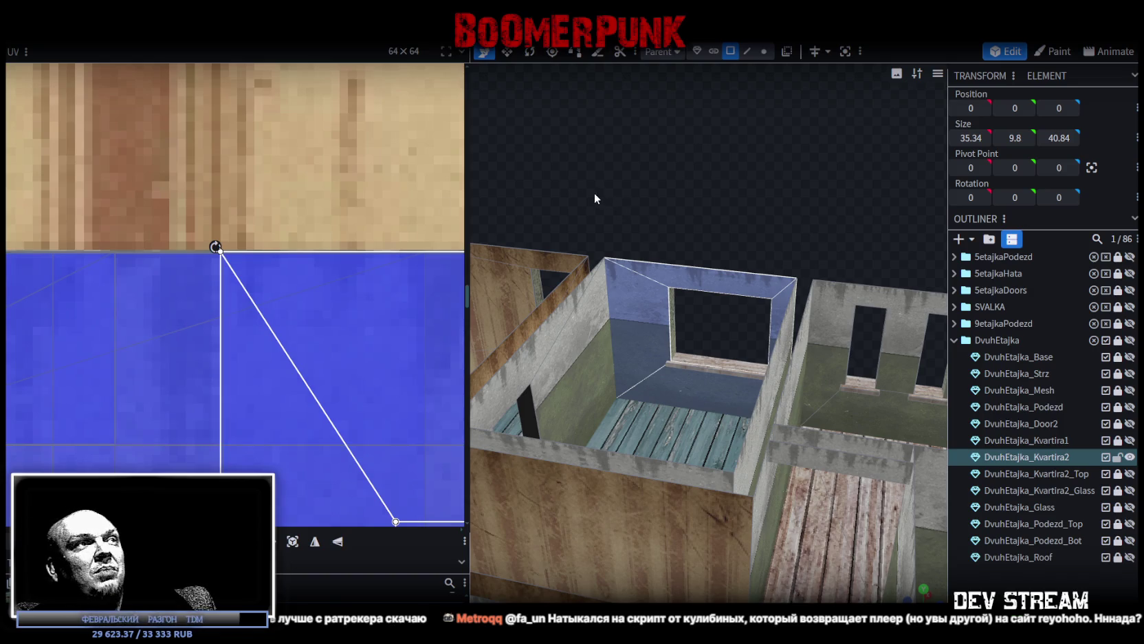
# - Narrow the UV panel to widen the viewport, then orbit and zoom down onto the building
pyautogui.moveTo(470, 107); pyautogui.dragTo(431, 103)
pyautogui.moveTo(701, 218)
pyautogui.mouseDown()
pyautogui.moveTo(697, 245)
pyautogui.moveTo(724, 227)
pyautogui.moveTo(605, 243)
pyautogui.moveTo(681, 204)
pyautogui.moveTo(747, 214)
pyautogui.moveTo(681, 247)
pyautogui.moveTo(791, 240)
pyautogui.moveTo(695, 259)
pyautogui.mouseUp()
pyautogui.scroll(3, 712, 237)
pyautogui.scroll(2, 712, 237)
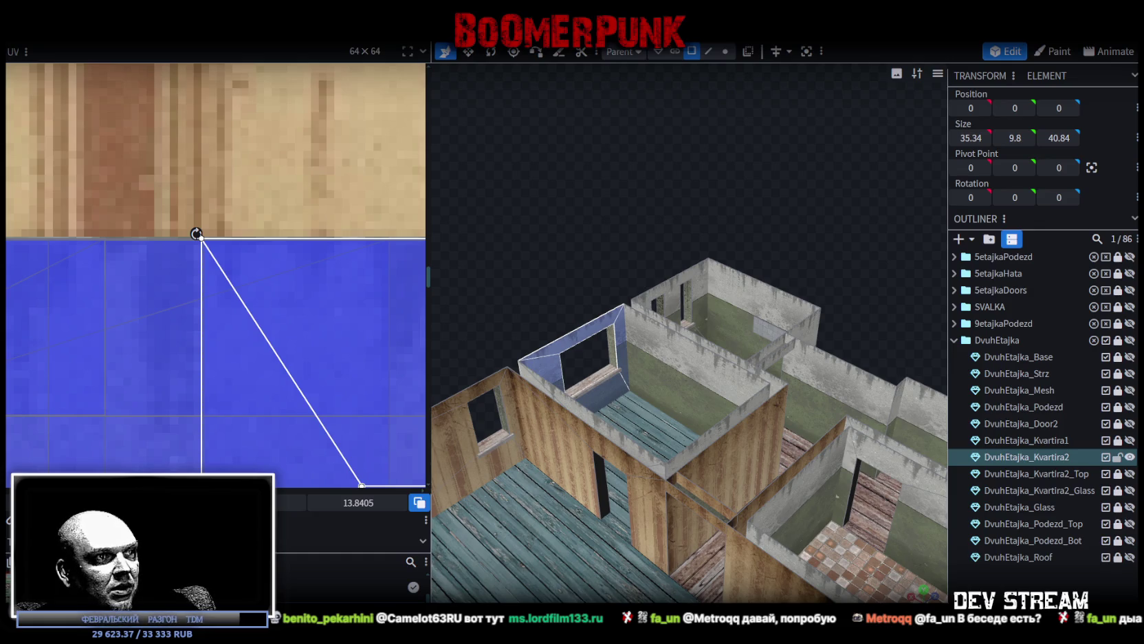
# - Widen the UV editor again and pan it to show the whole texture atlas
pyautogui.scroll(-5, 616, 236)
pyautogui.scroll(2, 616, 236)
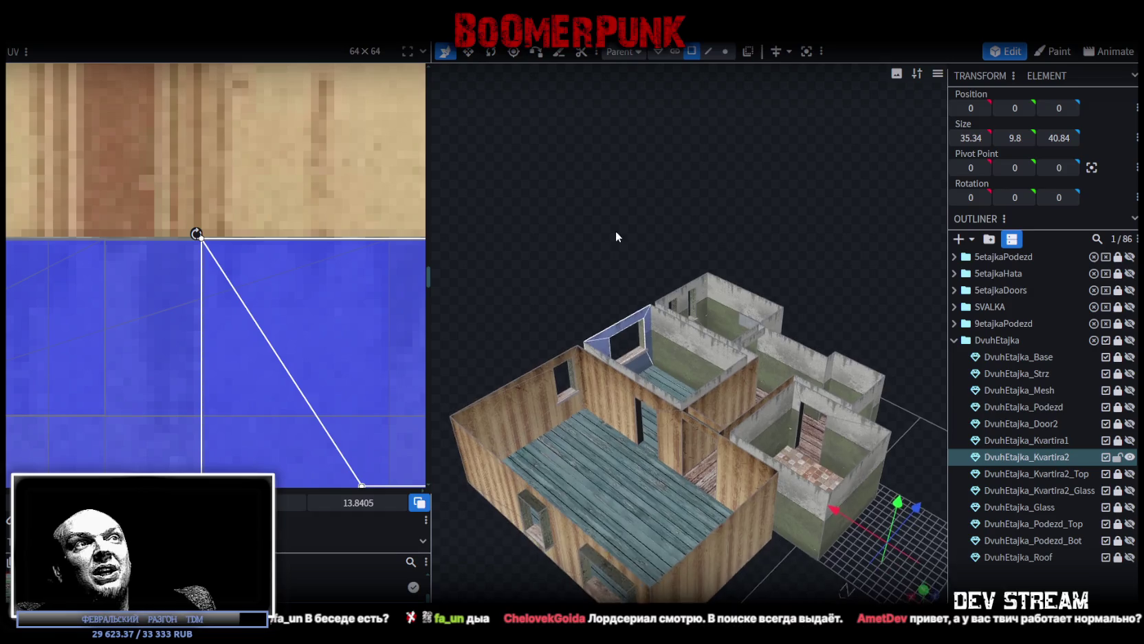
pyautogui.scroll(3, 615, 238)
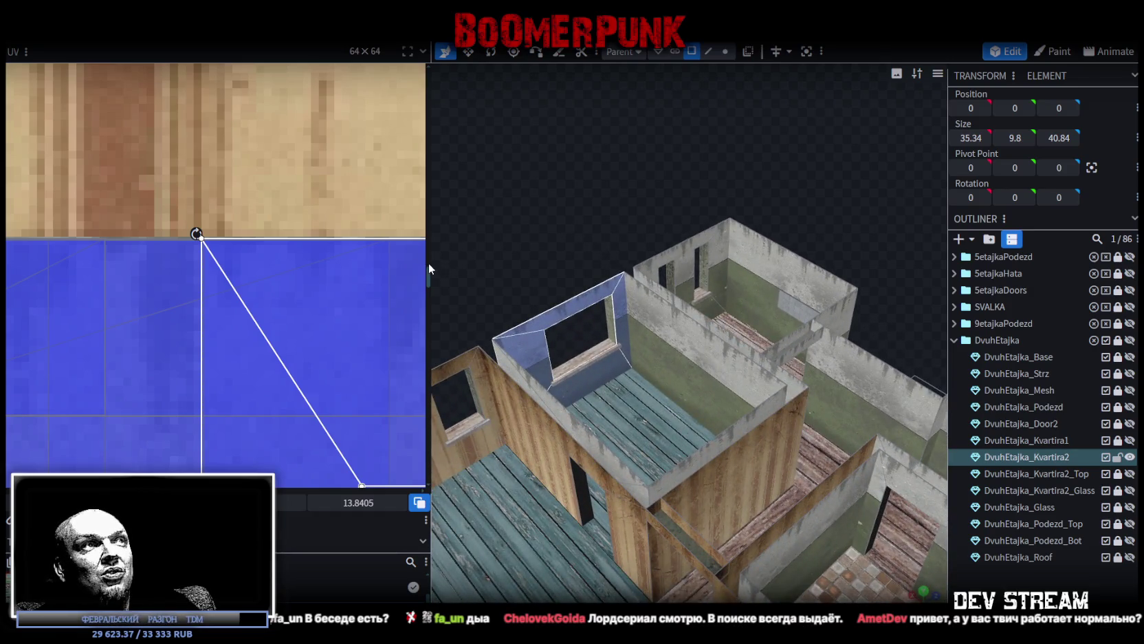
pyautogui.moveTo(429, 263); pyautogui.dragTo(515, 275)
pyautogui.scroll(-3, 385, 302)
pyautogui.scroll(-3, 405, 321)
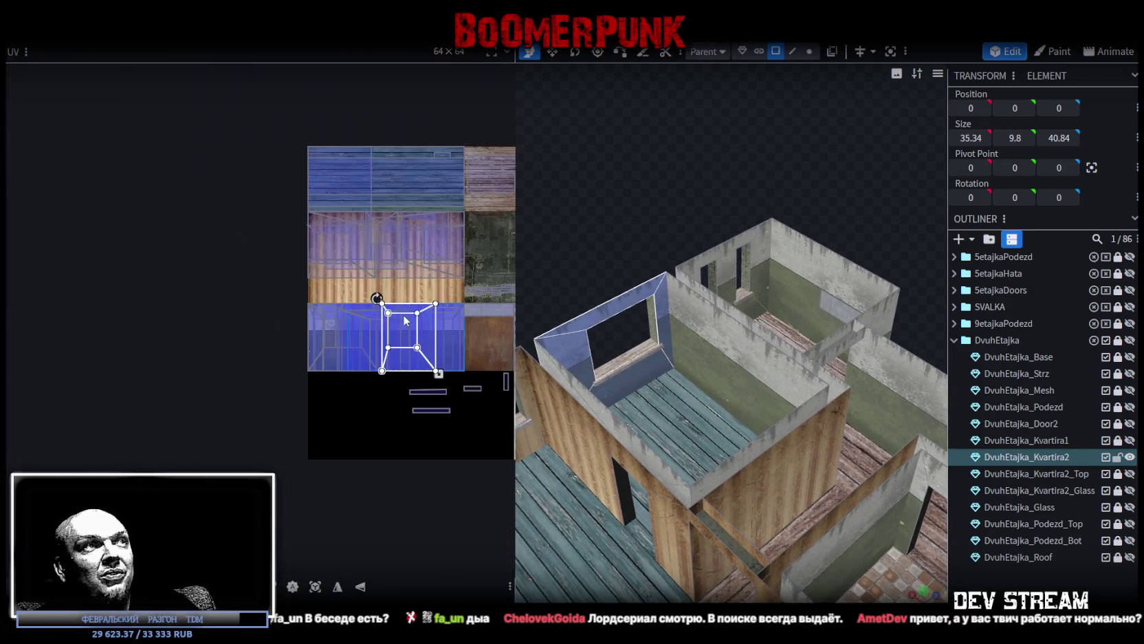
pyautogui.moveTo(406, 320); pyautogui.dragTo(270, 321, button='middle')
# - Orbit down onto the house and select the blue wall face to inspect
pyautogui.scroll(-2, 683, 291)
pyautogui.moveTo(688, 245)
pyautogui.mouseDown()
pyautogui.moveTo(581, 360)
pyautogui.moveTo(750, 267)
pyautogui.mouseUp()
pyautogui.scroll(2, 700, 200)
pyautogui.scroll(2, 699, 207)
pyautogui.scroll(2, 685, 192)
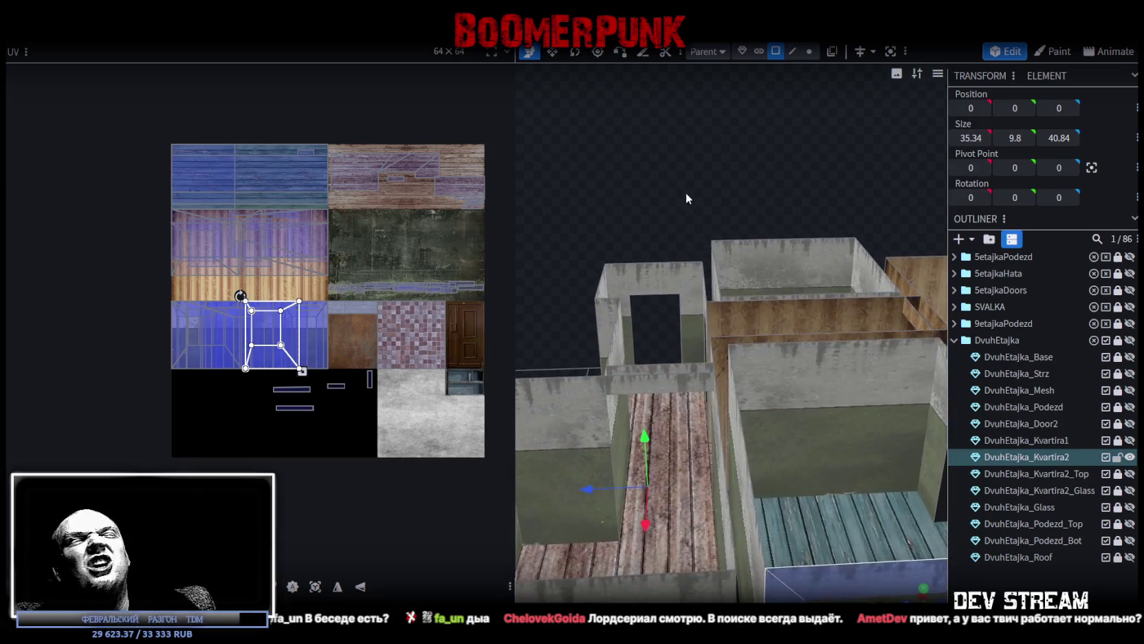
pyautogui.moveTo(686, 192); pyautogui.dragTo(635, 157)
pyautogui.click(740, 353)
pyautogui.moveTo(747, 330)
pyautogui.mouseDown()
pyautogui.moveTo(689, 182)
pyautogui.moveTo(844, 247)
pyautogui.moveTo(749, 313)
pyautogui.moveTo(907, 246)
pyautogui.mouseUp()
pyautogui.scroll(2, 698, 199)
pyautogui.scroll(2, 701, 191)
pyautogui.scroll(-2, 756, 309)
pyautogui.scroll(3, 908, 246)
pyautogui.scroll(2, 765, 165)
# - Select all faces of the blue window frame box and view it from the front
pyautogui.moveTo(765, 165); pyautogui.dragTo(784, 167)
pyautogui.click(619, 275)
pyautogui.keyDown('shift'); pyautogui.click(745, 192); pyautogui.keyUp('shift')
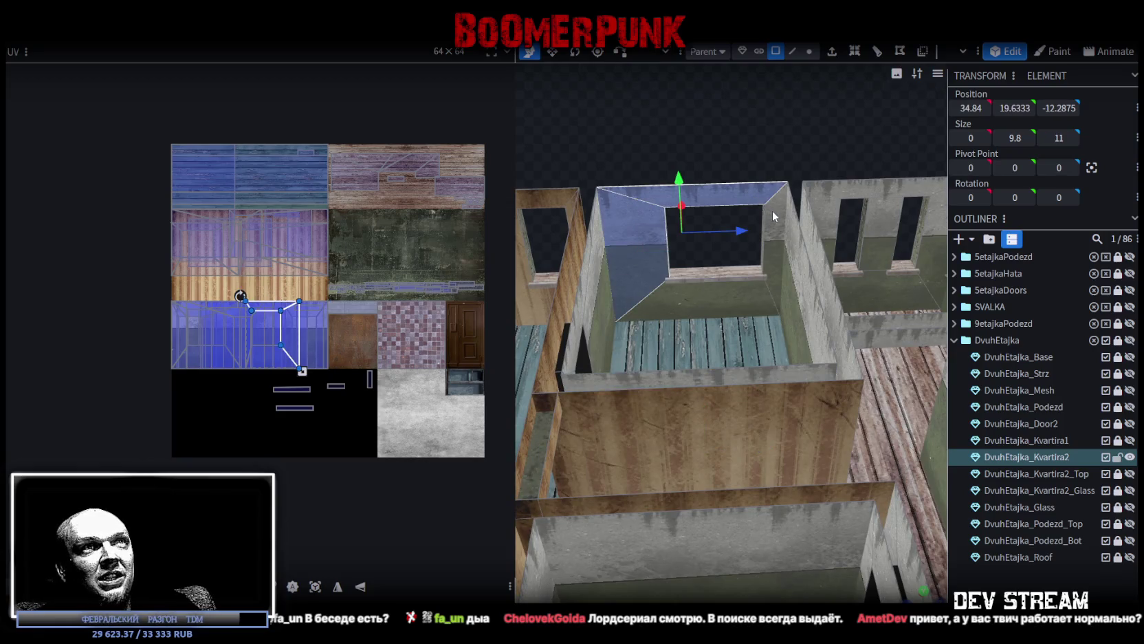
pyautogui.keyDown('shift'); pyautogui.click(772, 210); pyautogui.keyUp('shift')
pyautogui.keyDown('shift'); pyautogui.click(732, 310); pyautogui.keyUp('shift')
pyautogui.moveTo(732, 310)
pyautogui.mouseDown()
pyautogui.moveTo(698, 261)
pyautogui.moveTo(673, 259)
pyautogui.moveTo(690, 233)
pyautogui.mouseUp()
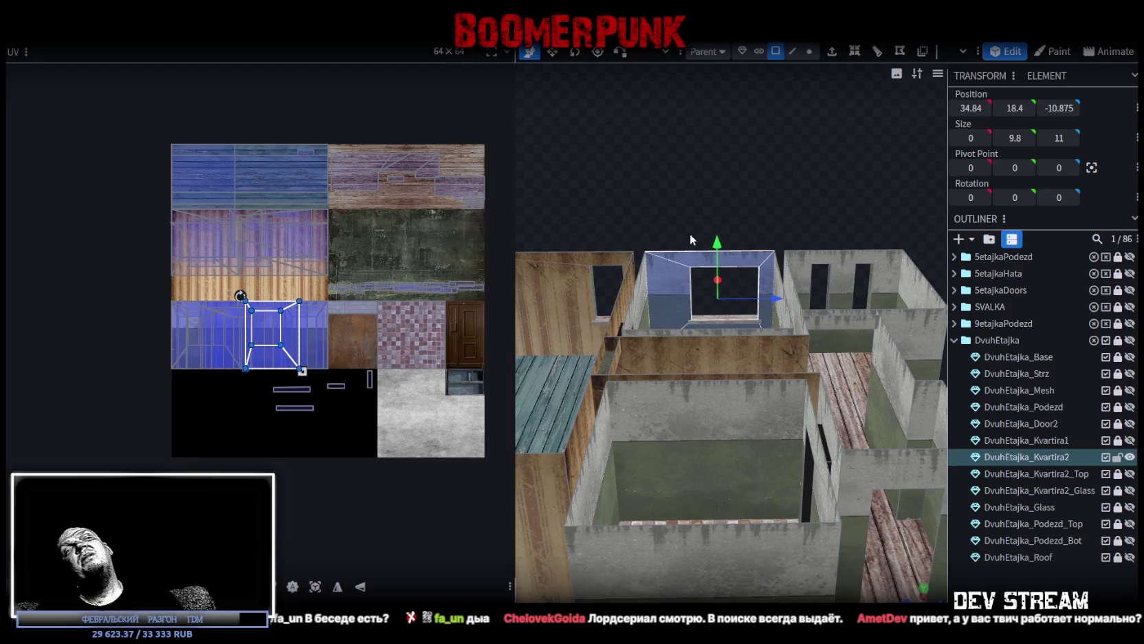
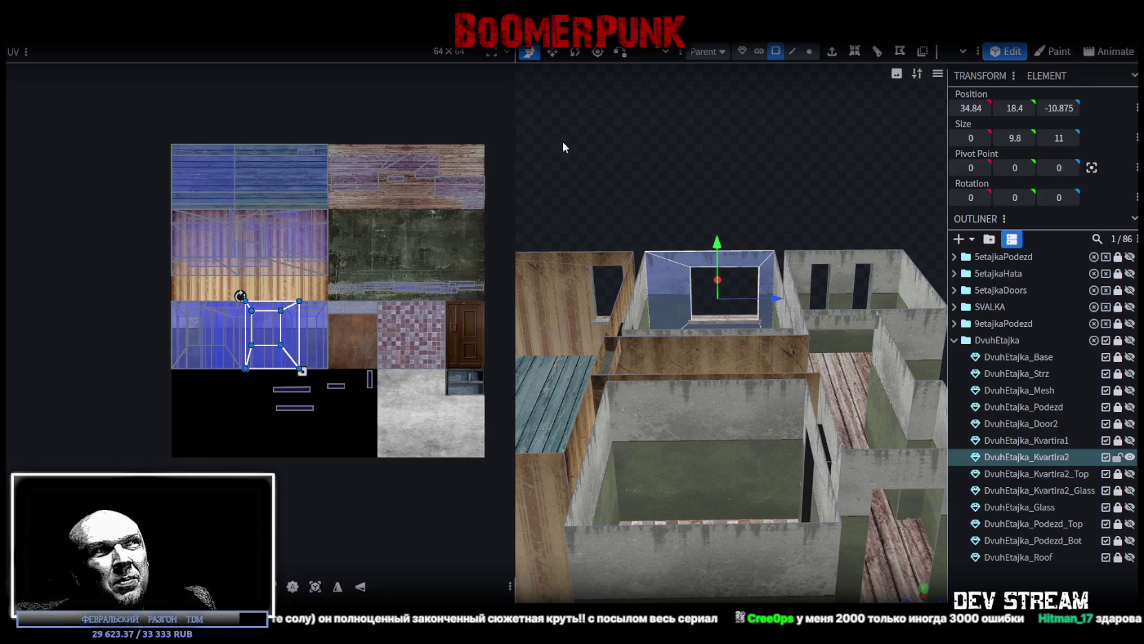
# - Widen the 3D viewport, orbit around the building and select an interior wall
pyautogui.moveTo(517, 157); pyautogui.dragTo(301, 156)
pyautogui.moveTo(481, 309)
pyautogui.mouseDown()
pyautogui.moveTo(658, 172)
pyautogui.moveTo(735, 416)
pyautogui.mouseUp()
pyautogui.scroll(5, 735, 416)
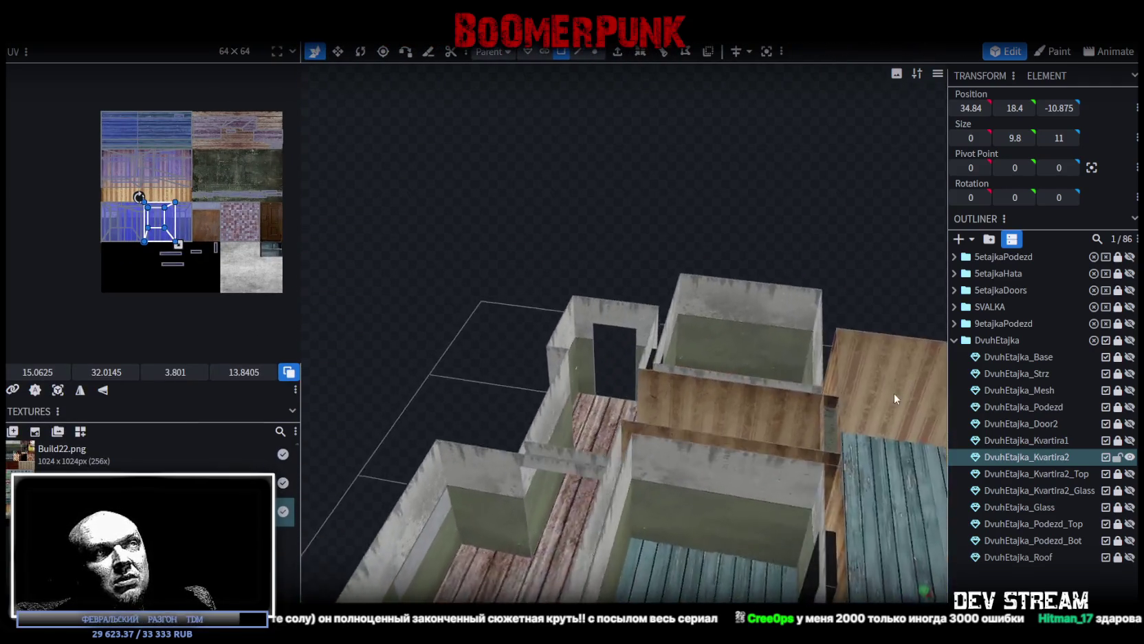
pyautogui.moveTo(535, 307)
pyautogui.mouseDown()
pyautogui.moveTo(565, 221)
pyautogui.moveTo(566, 276)
pyautogui.moveTo(515, 412)
pyautogui.moveTo(577, 358)
pyautogui.moveTo(762, 468)
pyautogui.mouseUp()
pyautogui.scroll(-3, 516, 412)
pyautogui.click(578, 357)
pyautogui.scroll(2, 696, 478)
pyautogui.scroll(2, 694, 478)
pyautogui.scroll(2, 693, 478)
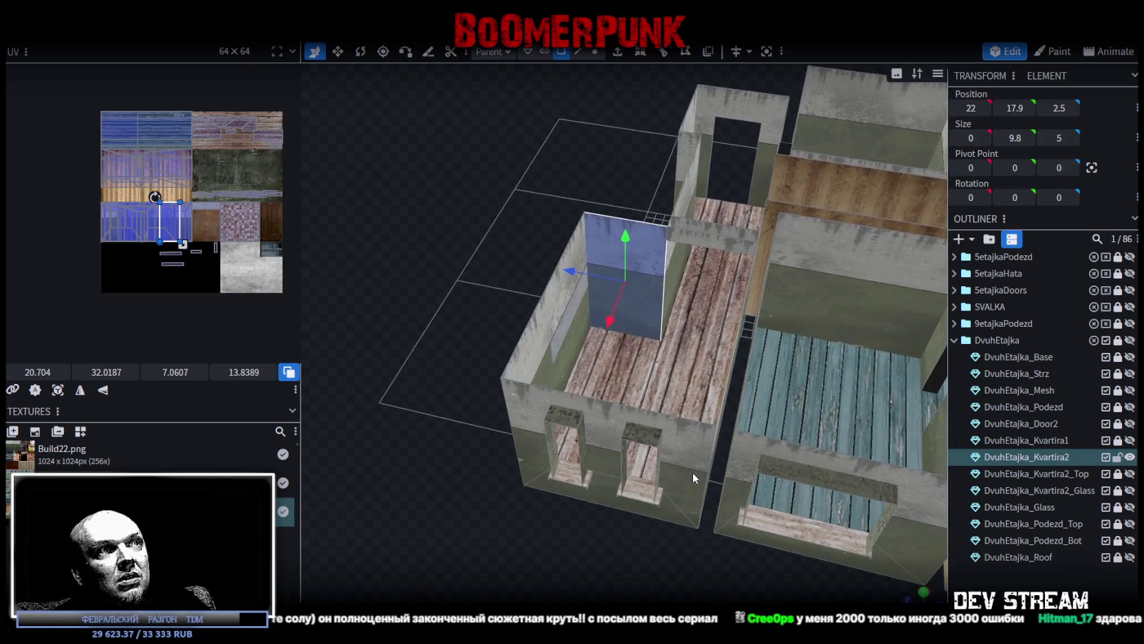
pyautogui.scroll(2, 240, 272)
pyautogui.scroll(-2, 580, 348)
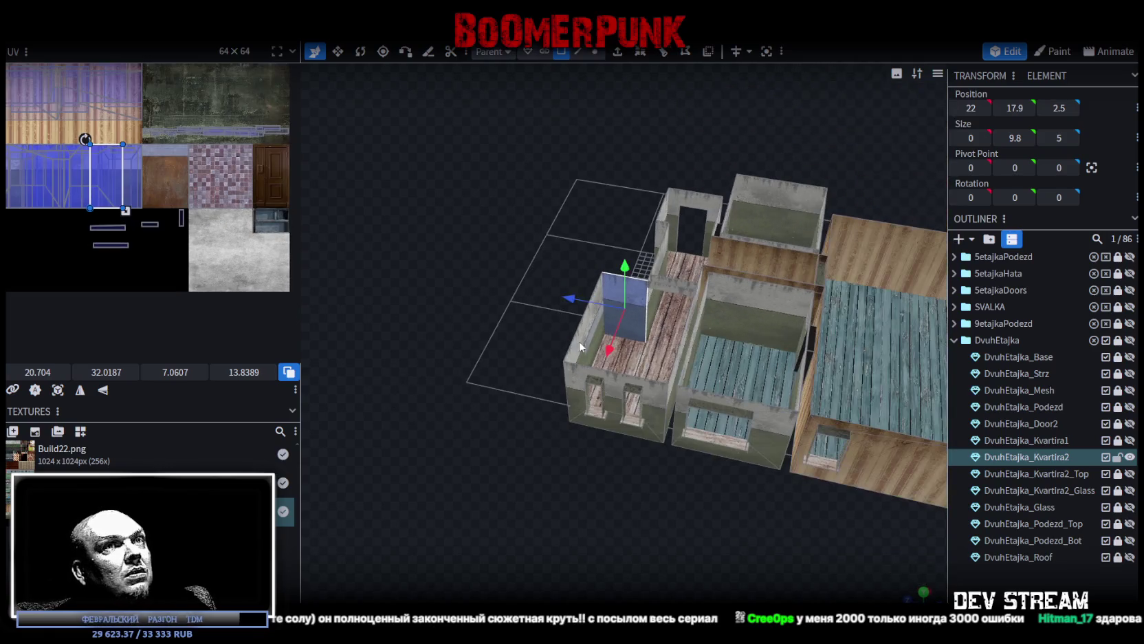
# - Unhide DvuhEtajka_Kvartira2_Top in the Outliner and select it
pyautogui.click(1129, 474)
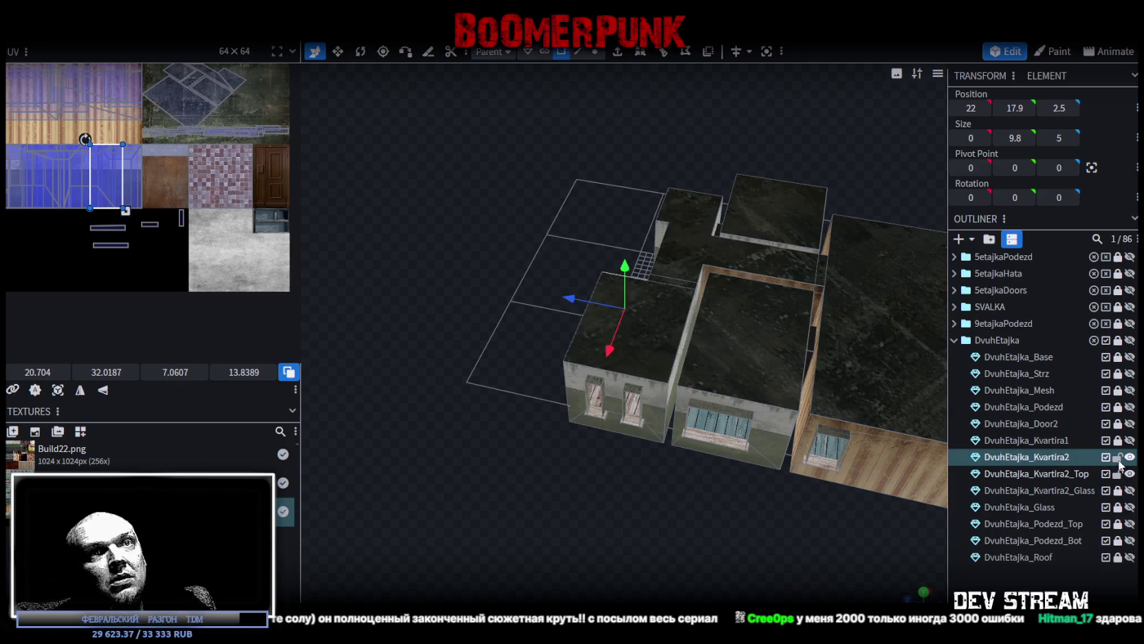
pyautogui.click(1036, 474)
pyautogui.moveTo(812, 467); pyautogui.dragTo(743, 357)
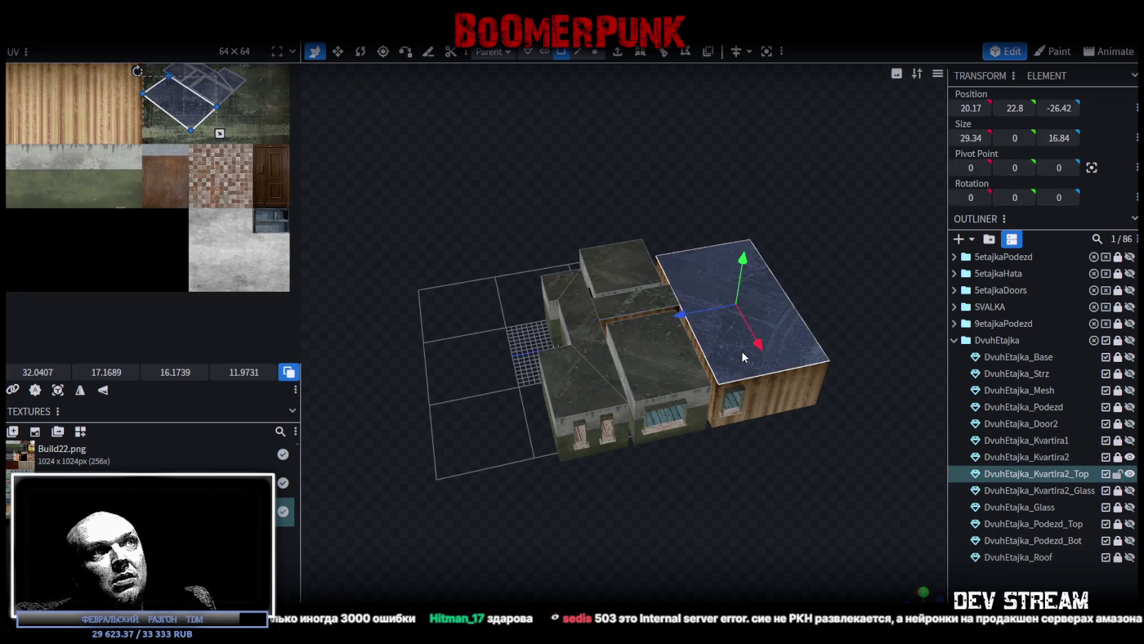
# - Select all roof top faces and project their UVs from the top view
pyautogui.hotkey('ctrl', 'a')
pyautogui.click(923, 592)
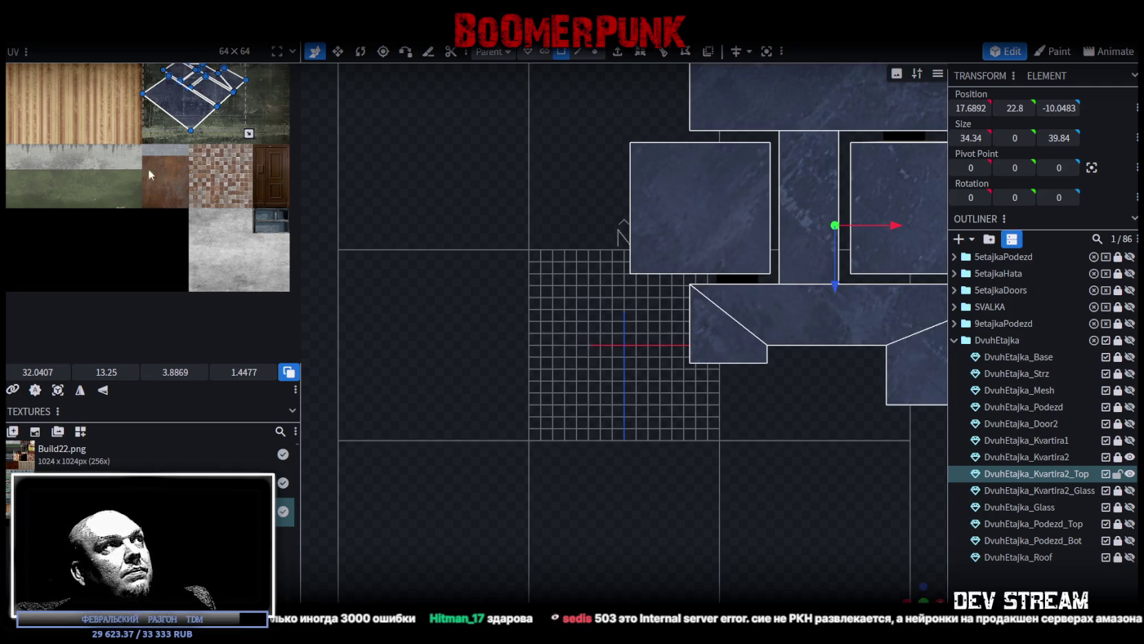
pyautogui.scroll(-3, 142, 257)
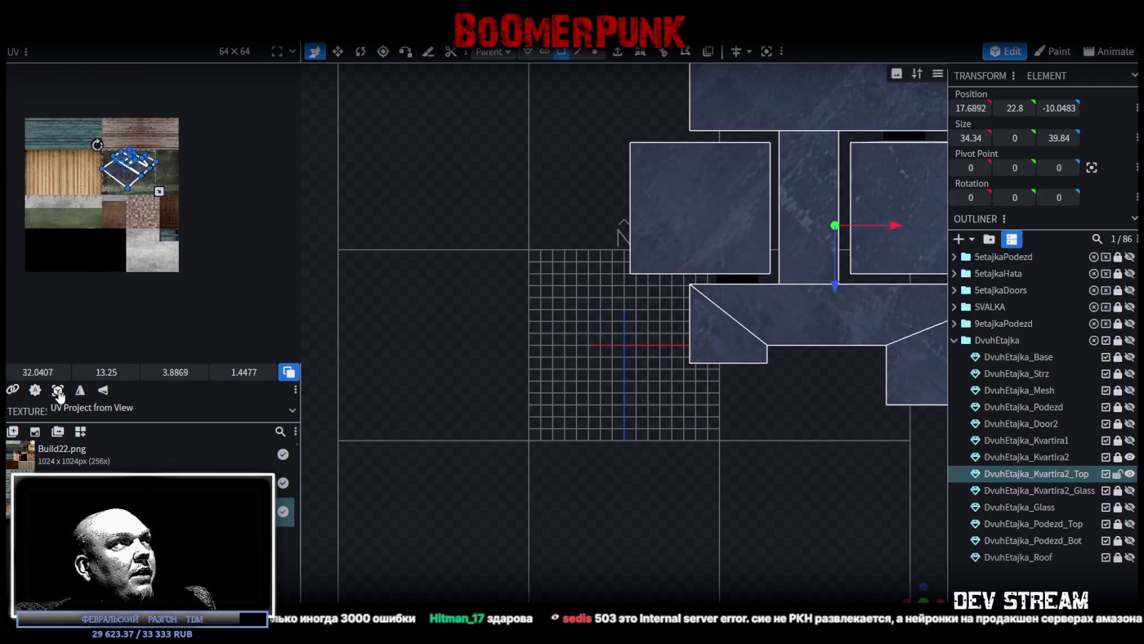
pyautogui.click(59, 396)
# - Move the projected roof UV island down the atlas, shrink it and nudge it into place
pyautogui.moveTo(165, 189); pyautogui.dragTo(174, 245)
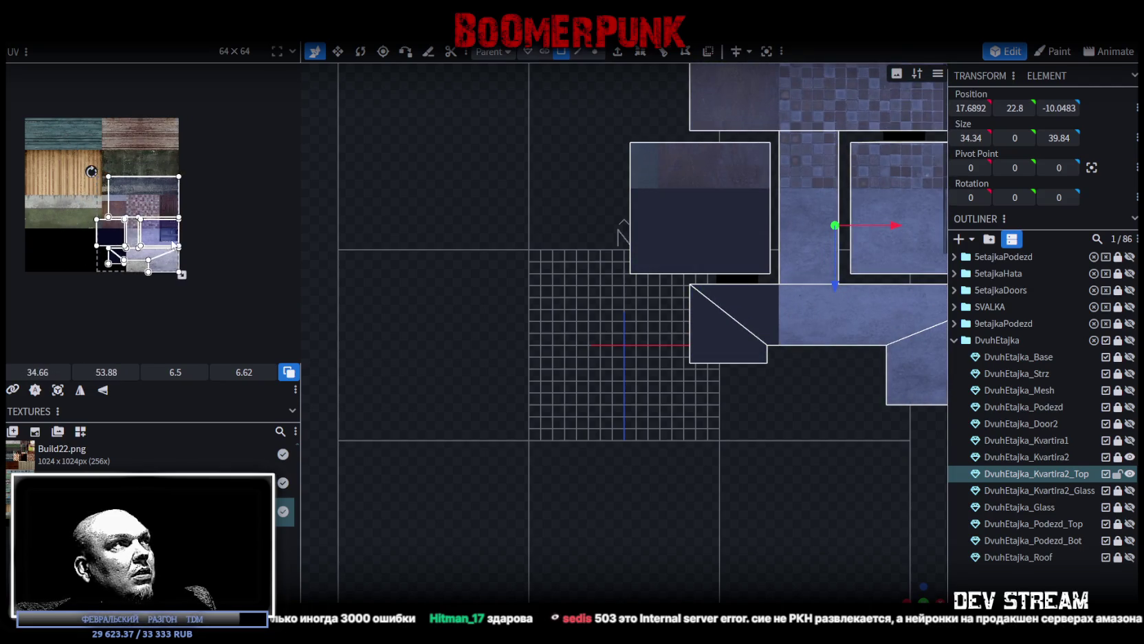
pyautogui.scroll(3, 174, 246)
pyautogui.scroll(2, 174, 246)
pyautogui.scroll(-3, 189, 271)
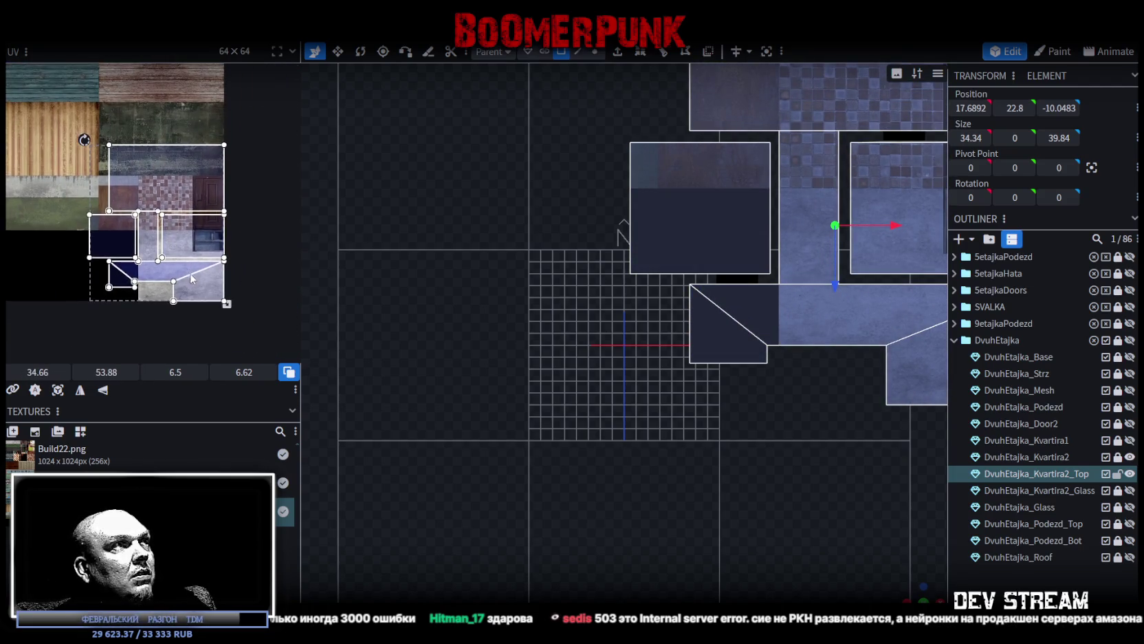
pyautogui.moveTo(227, 301); pyautogui.dragTo(222, 298)
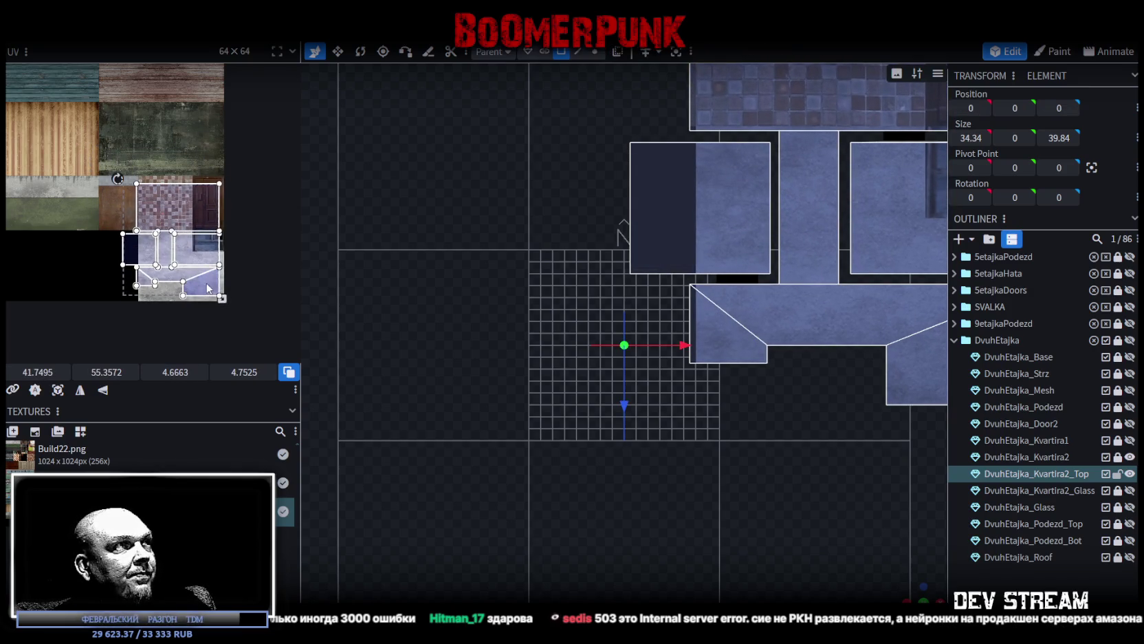
pyautogui.scroll(2, 204, 289)
pyautogui.scroll(-2, 204, 289)
pyautogui.moveTo(204, 289); pyautogui.dragTo(200, 282)
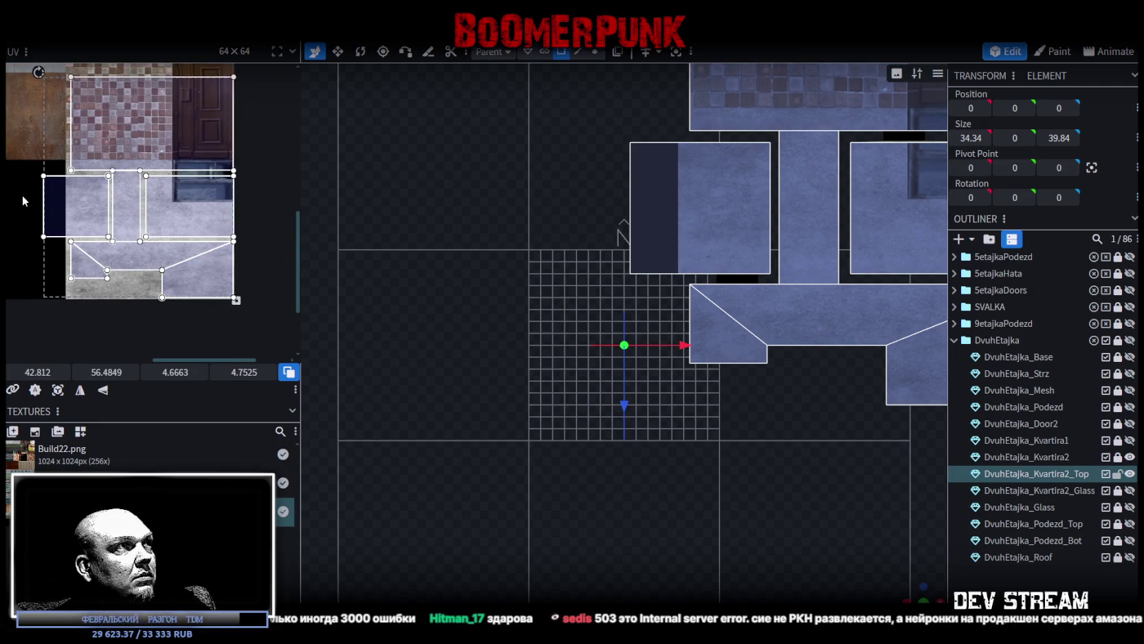
# - Reposition individual roof faces' UVs onto the grey concrete area, then clear the selection
pyautogui.moveTo(71, 201)
pyautogui.mouseDown()
pyautogui.moveTo(110, 259)
pyautogui.moveTo(99, 259)
pyautogui.mouseUp()
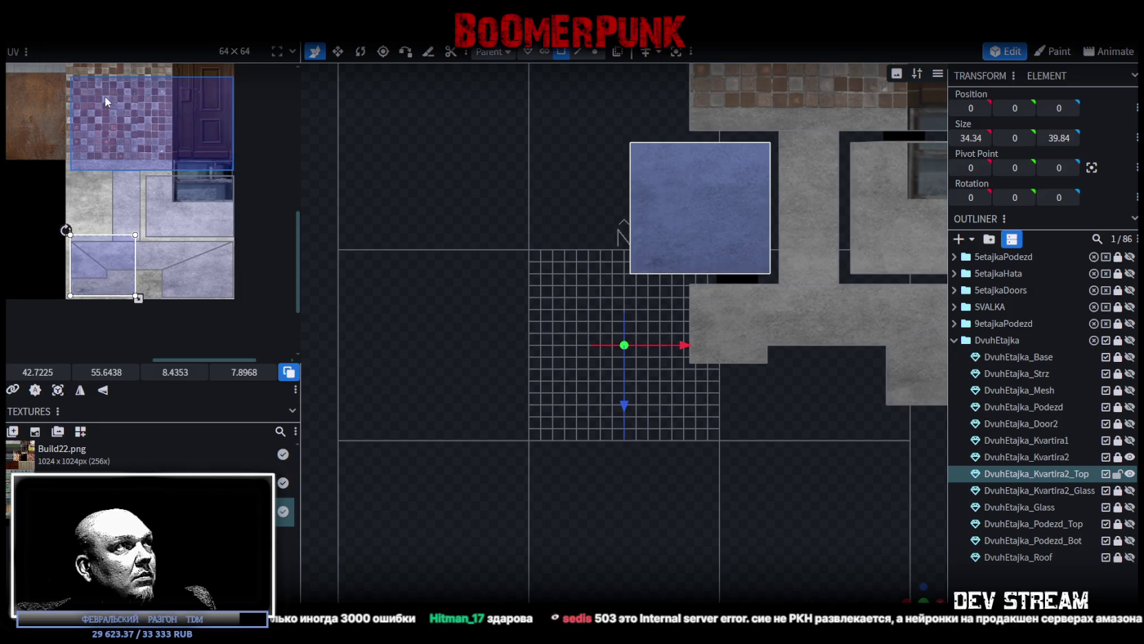
pyautogui.click(123, 113)
pyautogui.moveTo(123, 113); pyautogui.dragTo(134, 249)
pyautogui.click(152, 183)
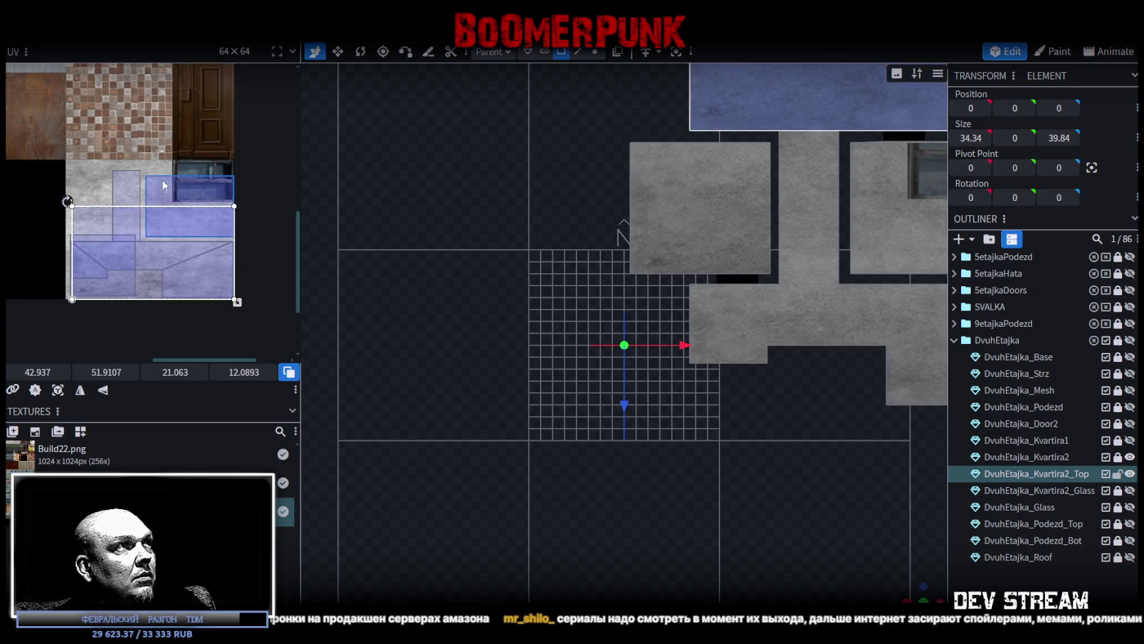
pyautogui.moveTo(165, 189); pyautogui.dragTo(97, 177)
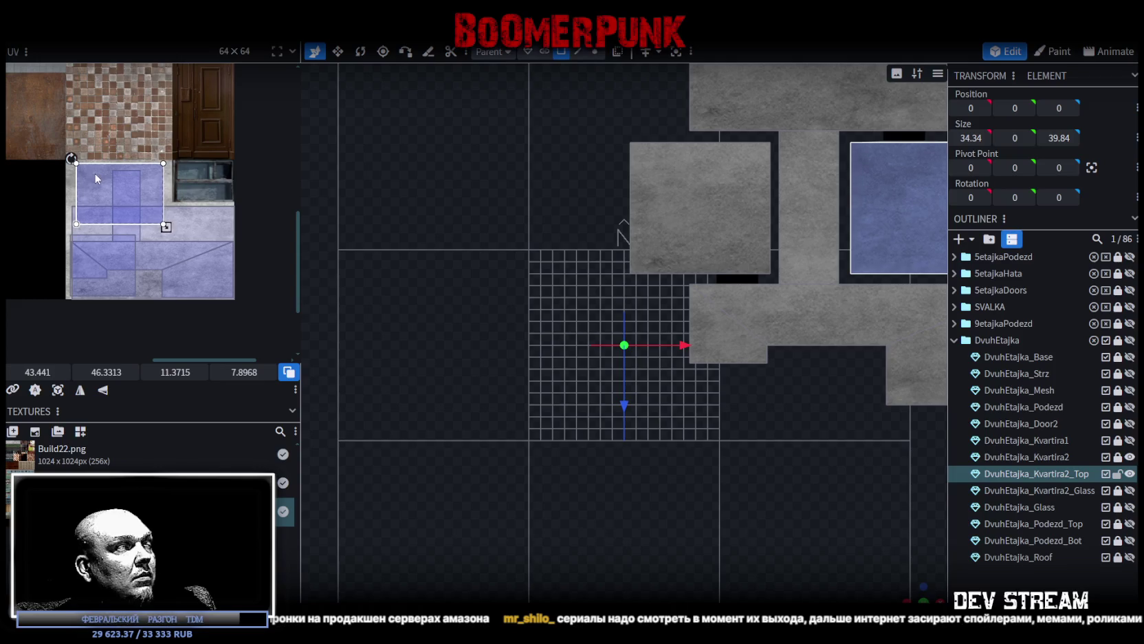
pyautogui.click(997, 576)
pyautogui.moveTo(911, 586)
pyautogui.mouseDown()
pyautogui.moveTo(721, 460)
pyautogui.moveTo(658, 529)
pyautogui.mouseUp()
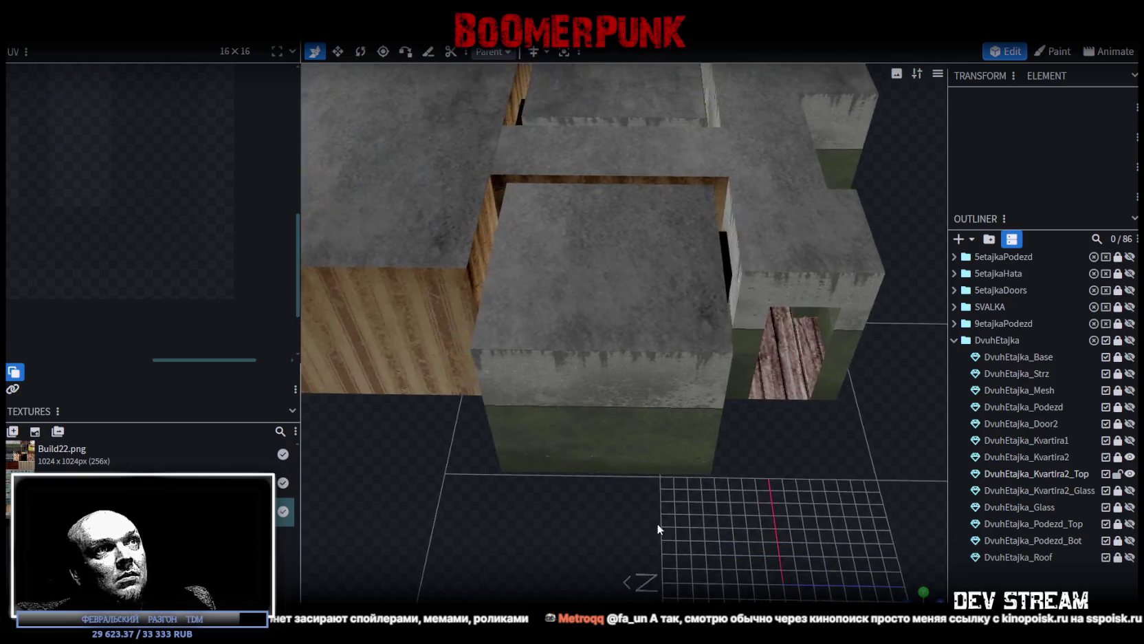
# - Save the Blockbench project with Ctrl+S
pyautogui.scroll(-5, 590, 455)
pyautogui.scroll(3, 582, 500)
pyautogui.scroll(4, 581, 501)
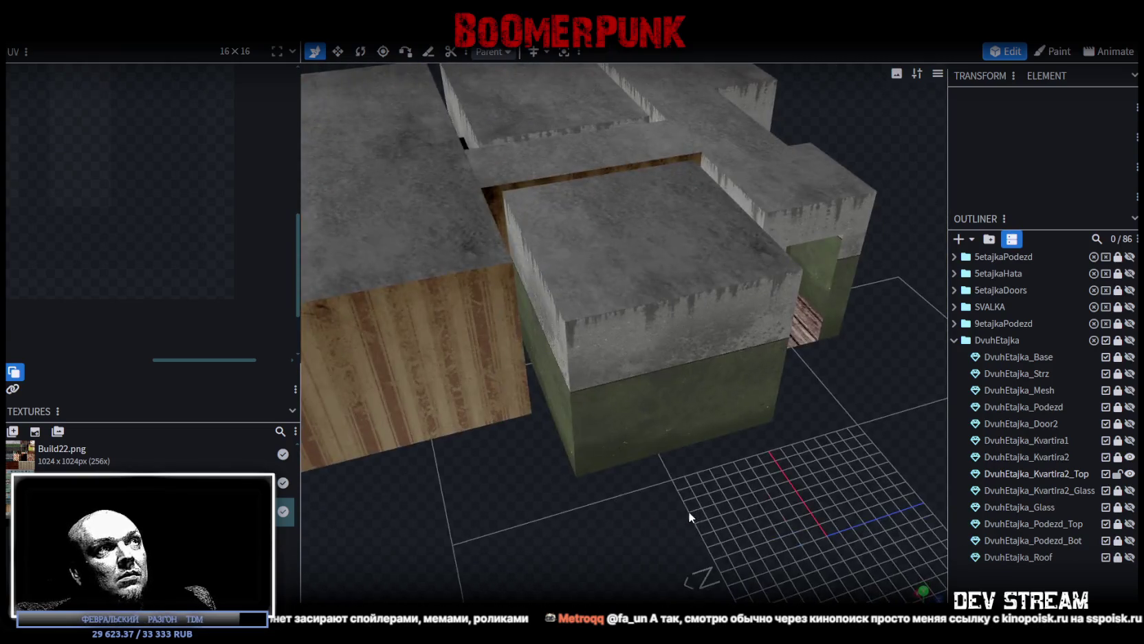
pyautogui.hotkey('ctrl', 's')
# - Export the model as FBX, overwriting Build28.fbx
pyautogui.click(106, 31)
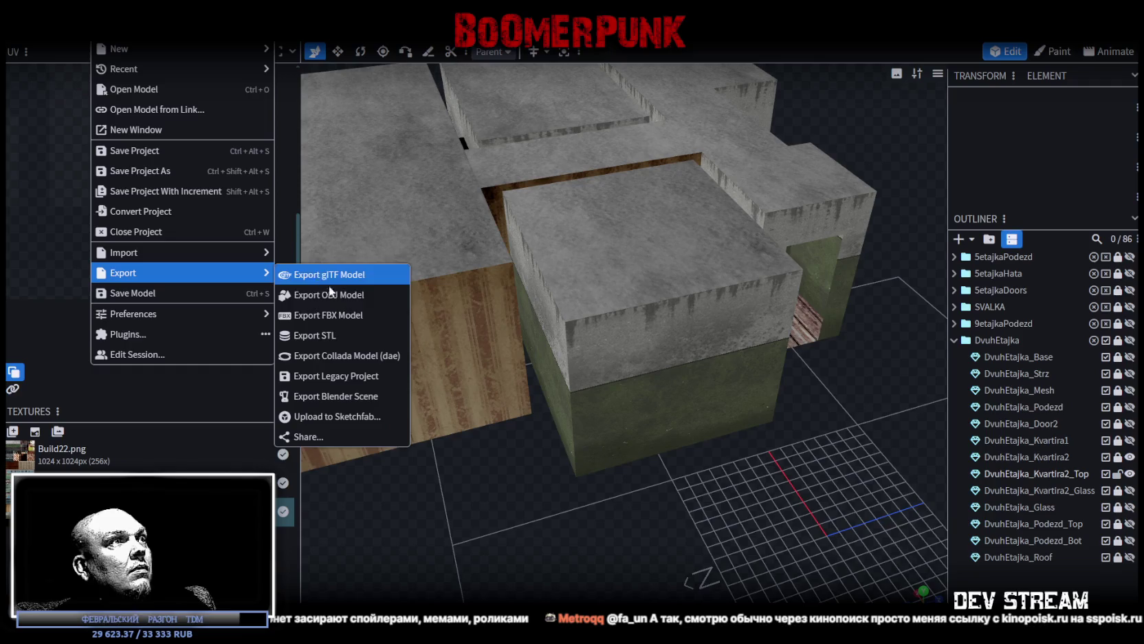
pyautogui.moveTo(123, 273)
pyautogui.click(303, 314)
pyautogui.click(609, 192)
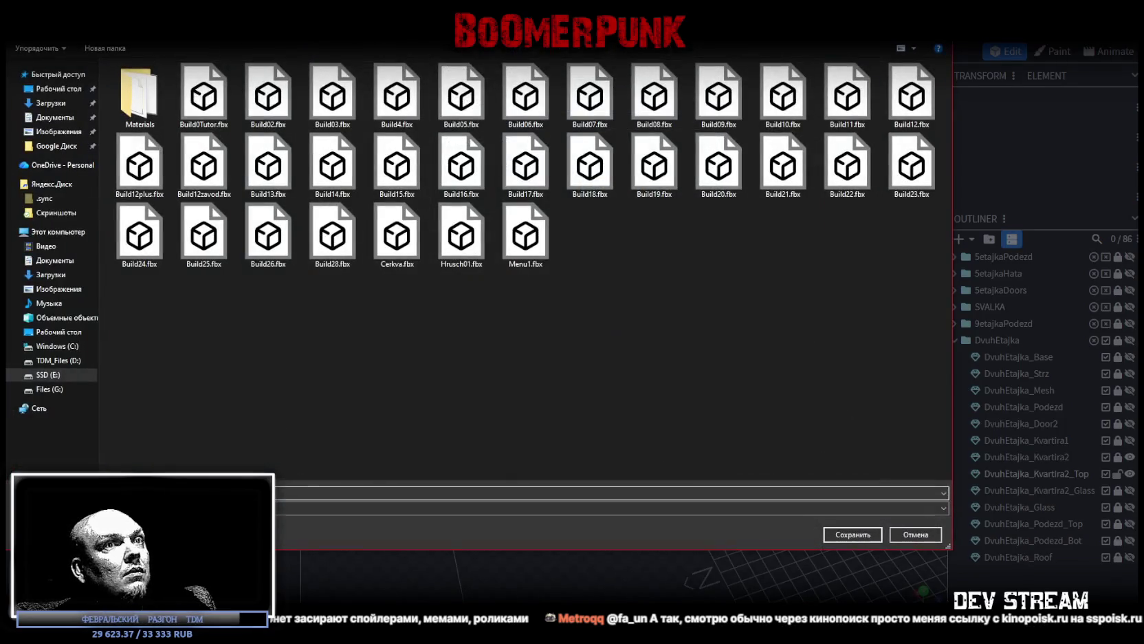
pyautogui.click(847, 540)
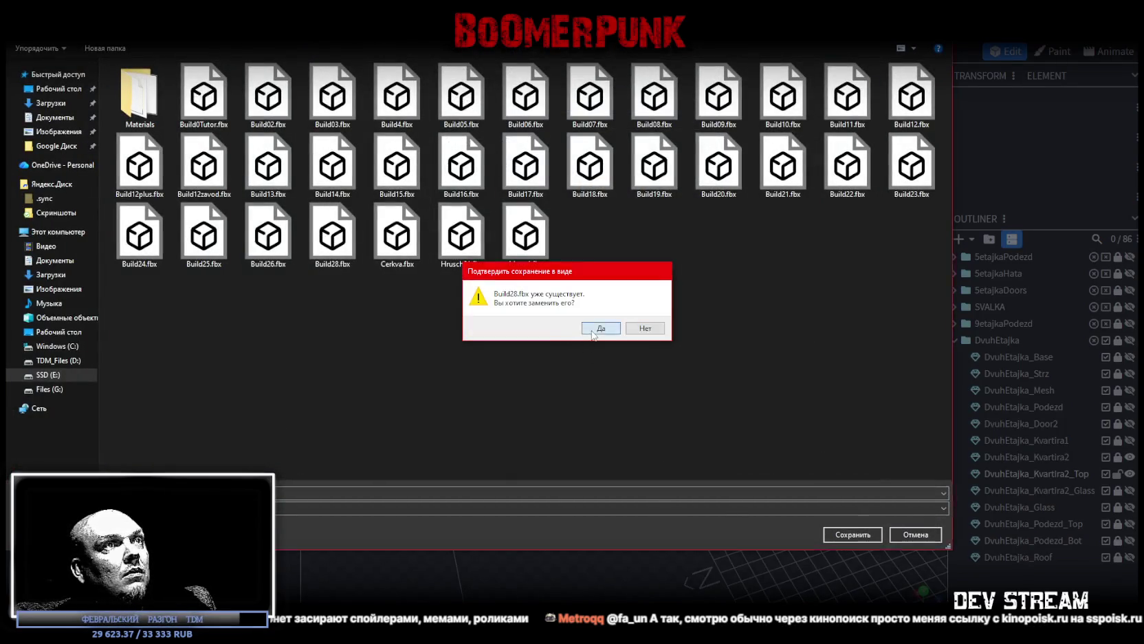
pyautogui.click(600, 329)
pyautogui.hotkey('alt', 'Tab')
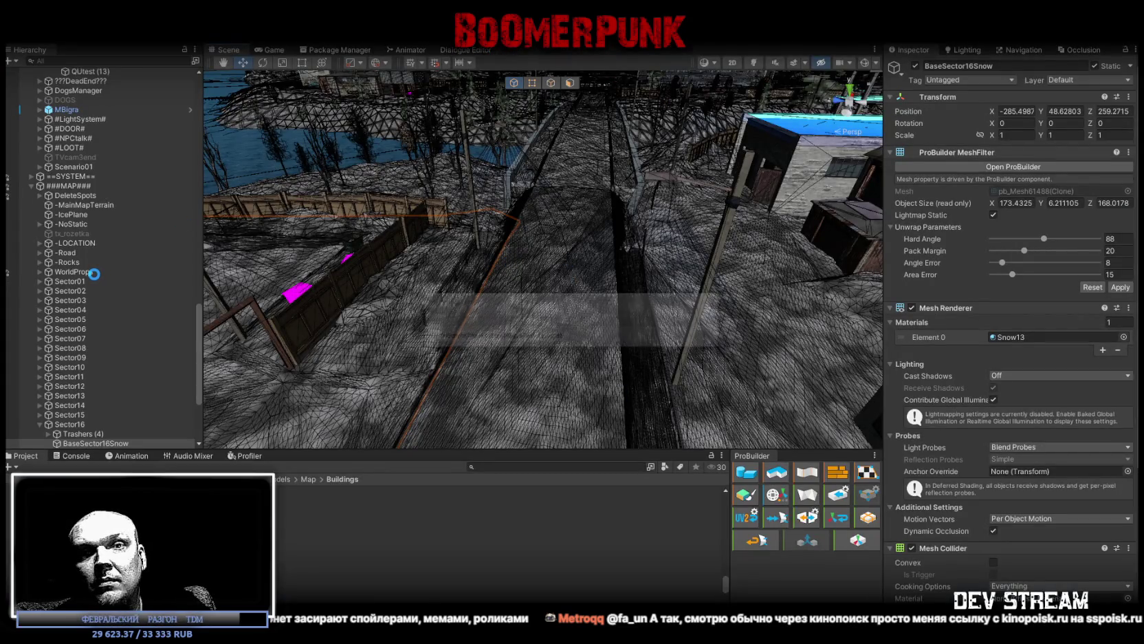
# - Fly the Scene camera to the buildings and select Build28
pyautogui.moveTo(453, 284)
pyautogui.mouseDown(button='right')
pyautogui.moveTo(810, 238)
pyautogui.moveTo(741, 197)
pyautogui.moveTo(382, 310)
pyautogui.mouseUp(button='right')
pyautogui.click(383, 309)
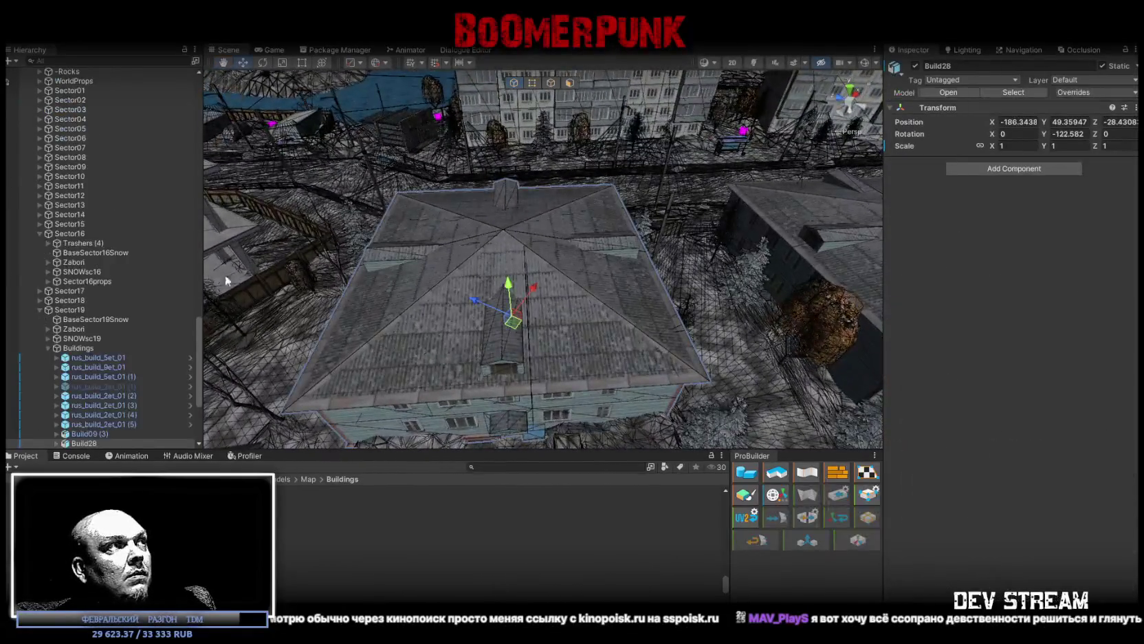
pyautogui.scroll(3, 85, 253)
pyautogui.scroll(3, 74, 236)
pyautogui.scroll(3, 62, 234)
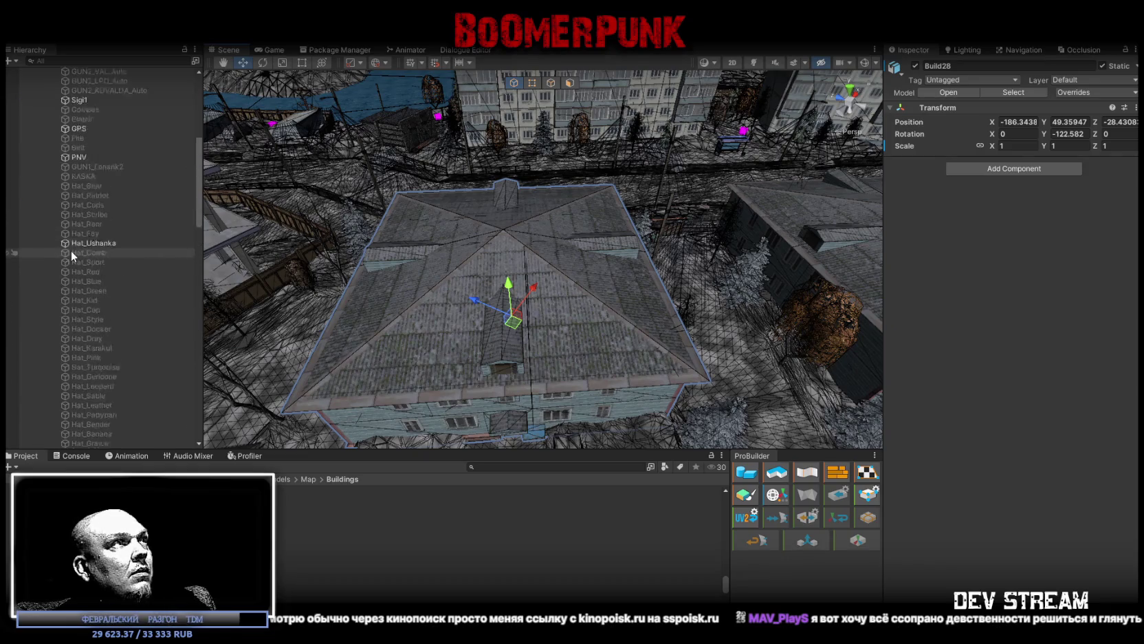
pyautogui.scroll(5, 74, 247)
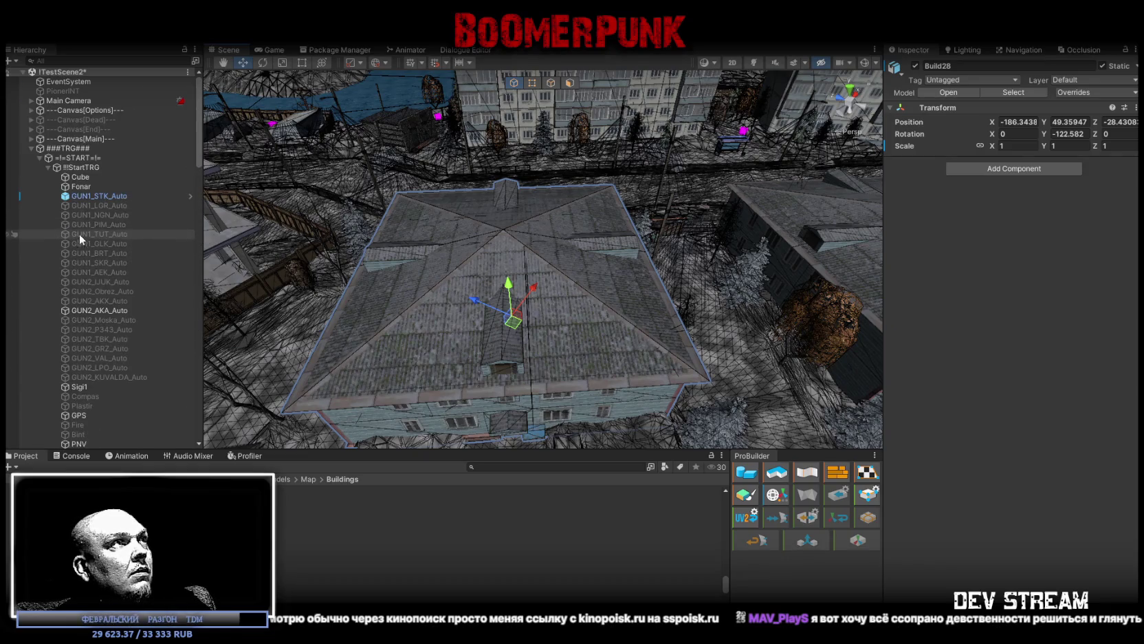
# - Select the Player, fly the camera through the house doorway to it, then enter Play mode
pyautogui.click(30, 149)
pyautogui.click(57, 176)
pyautogui.moveTo(523, 227)
pyautogui.mouseDown(button='right')
pyautogui.moveTo(532, 218)
pyautogui.moveTo(274, 106)
pyautogui.mouseUp(button='right')
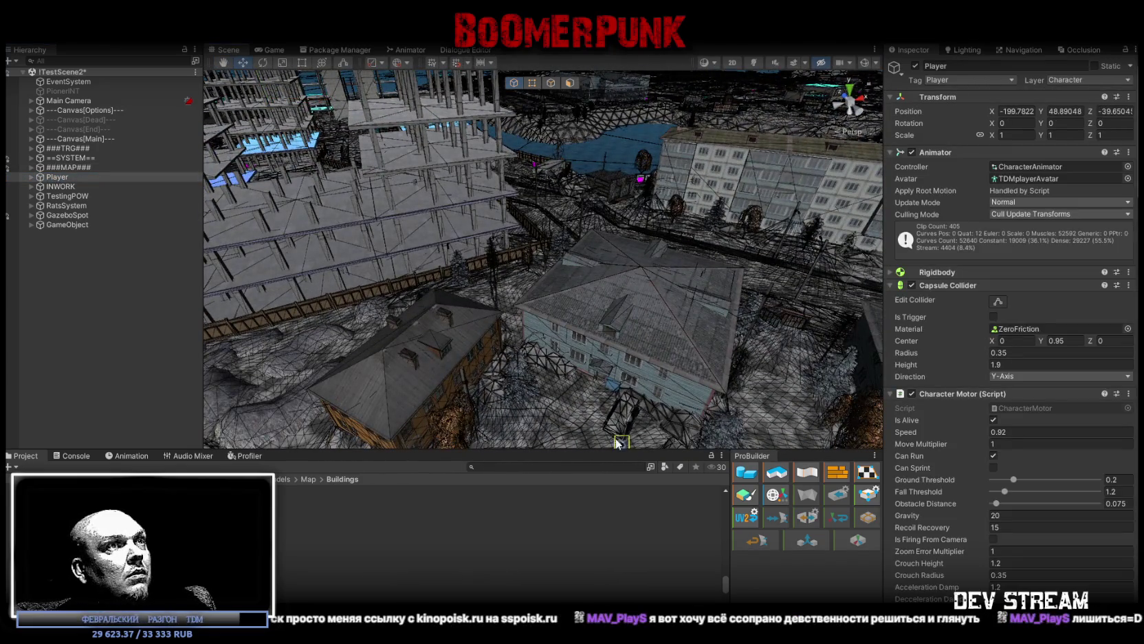
pyautogui.moveTo(596, 402)
pyautogui.mouseDown(button='right')
pyautogui.moveTo(641, 413)
pyautogui.moveTo(624, 336)
pyautogui.mouseUp(button='right')
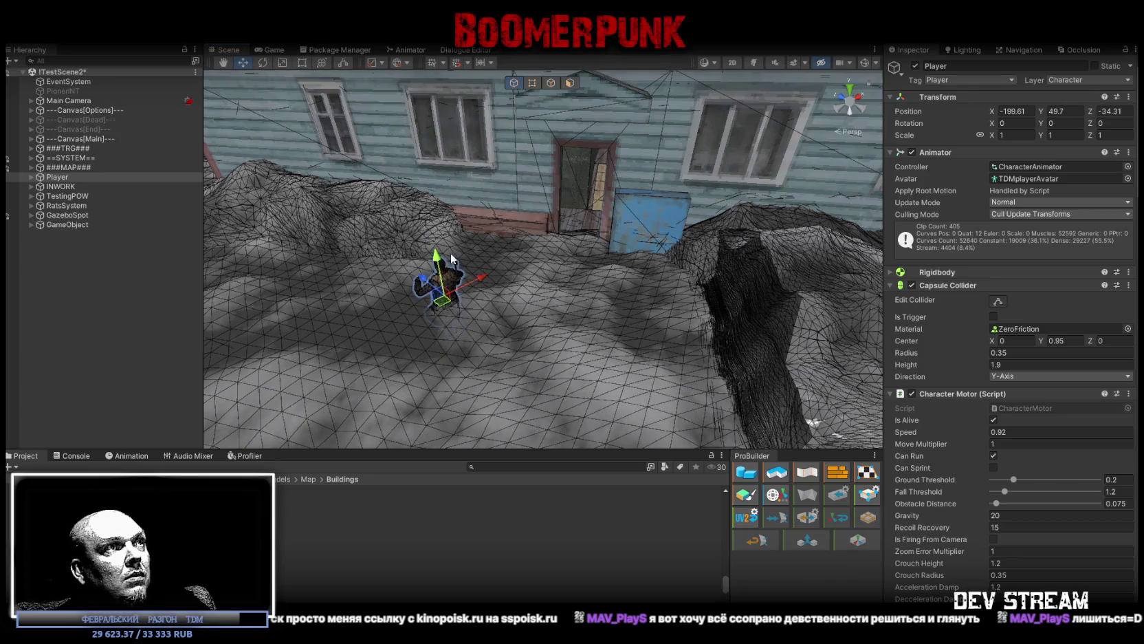
pyautogui.moveTo(456, 264)
pyautogui.mouseDown(button='right')
pyautogui.moveTo(497, 187)
pyautogui.moveTo(627, 216)
pyautogui.moveTo(726, 296)
pyautogui.mouseUp(button='right')
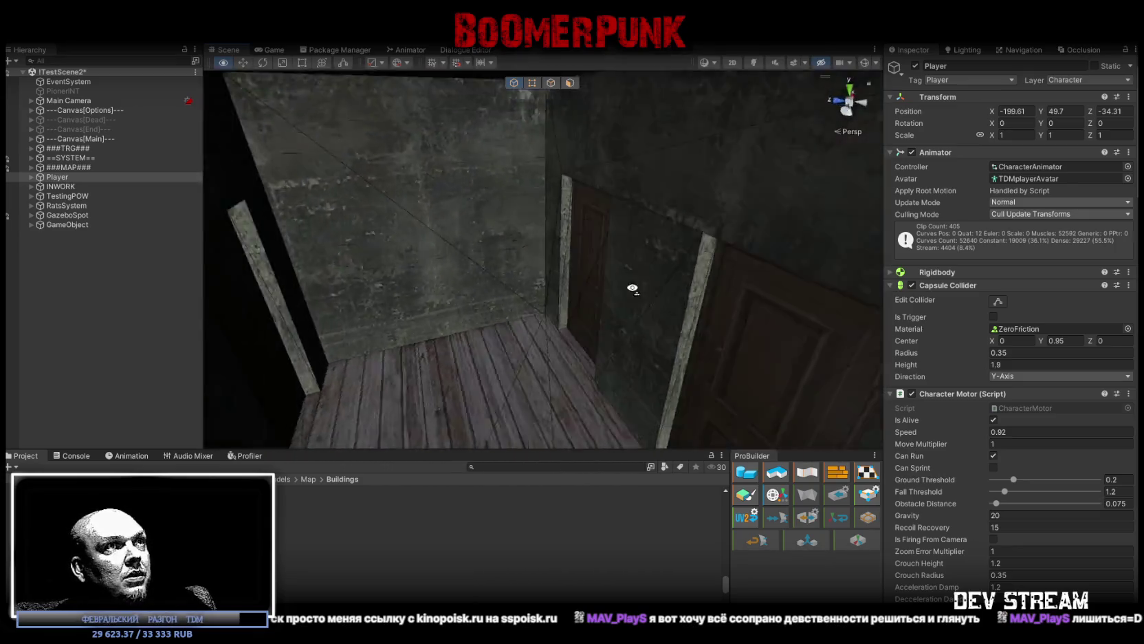
pyautogui.moveTo(727, 295); pyautogui.dragTo(648, 304, button='right')
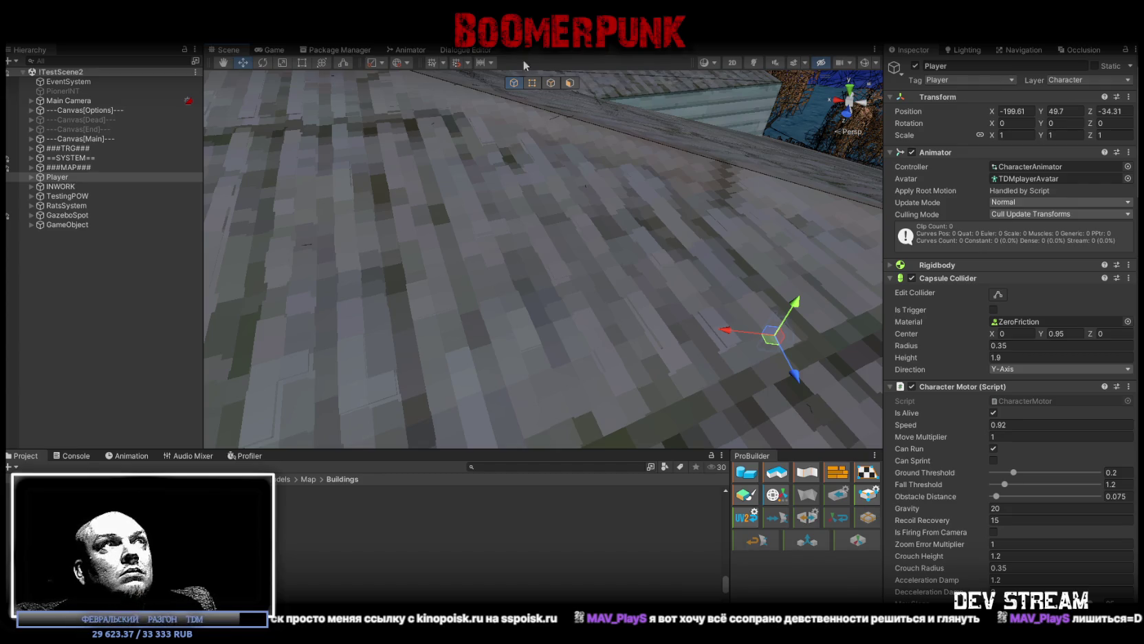
pyautogui.click(564, 31)
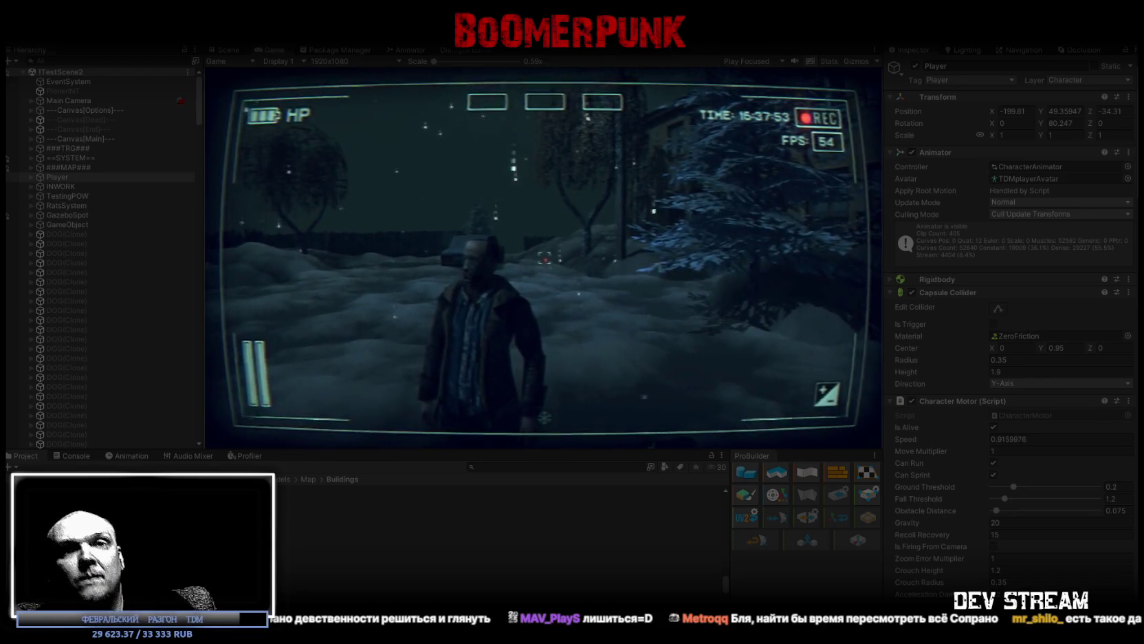
# - In the BAG inventory, drag the gold item, maximize the Game view and close the inventory
pyautogui.press('Escape')
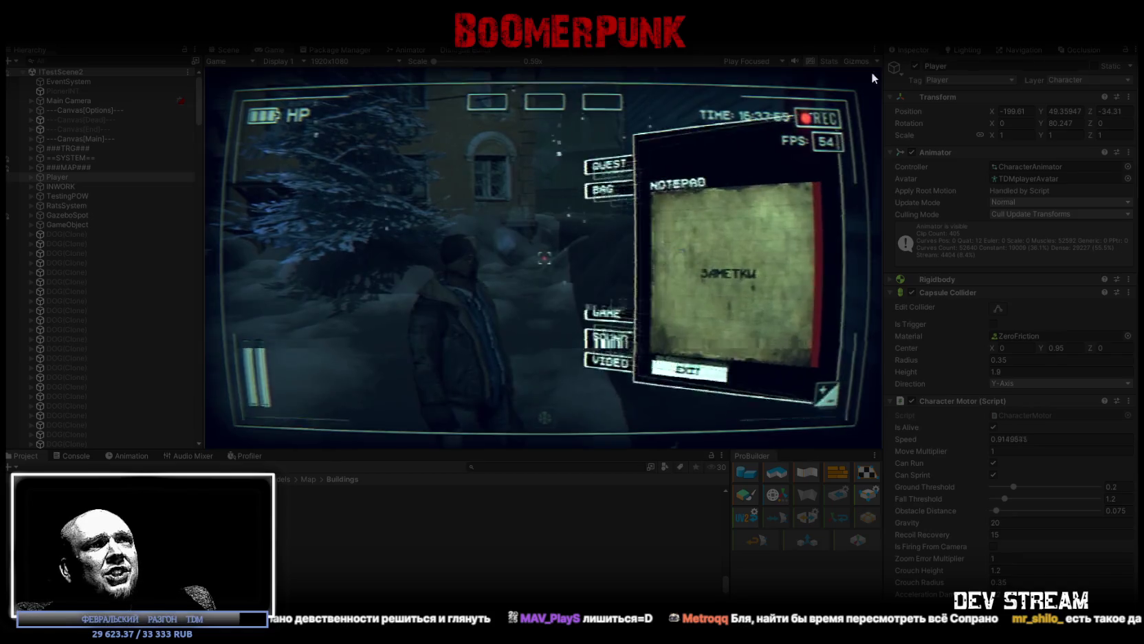
pyautogui.click(612, 168)
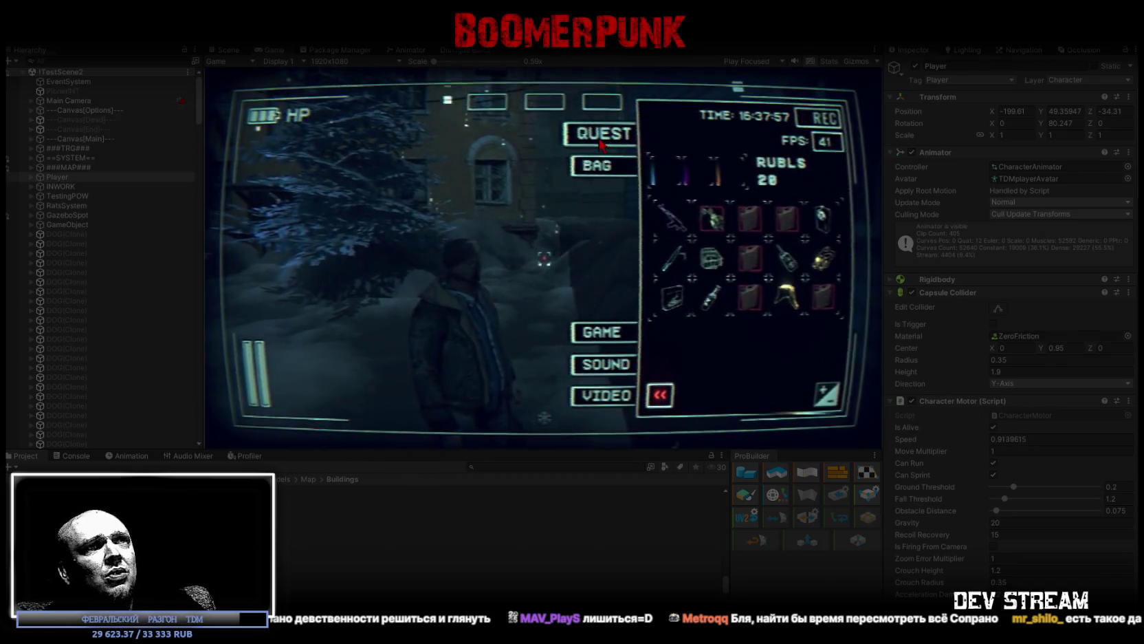
pyautogui.moveTo(787, 295); pyautogui.dragTo(731, 185)
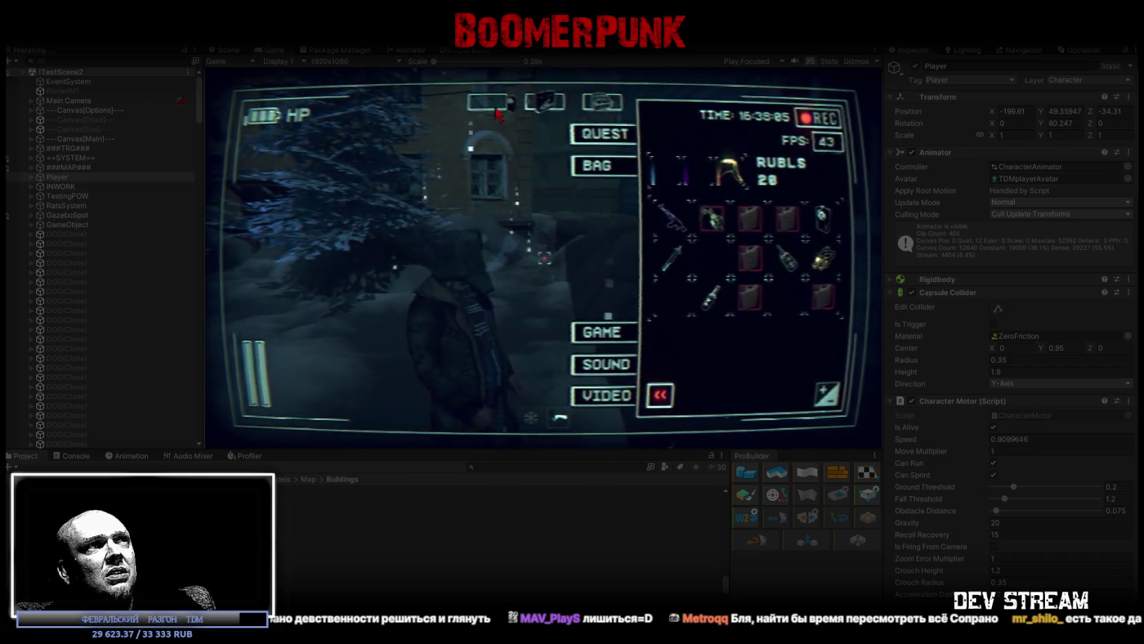
pyautogui.doubleClick(267, 51)
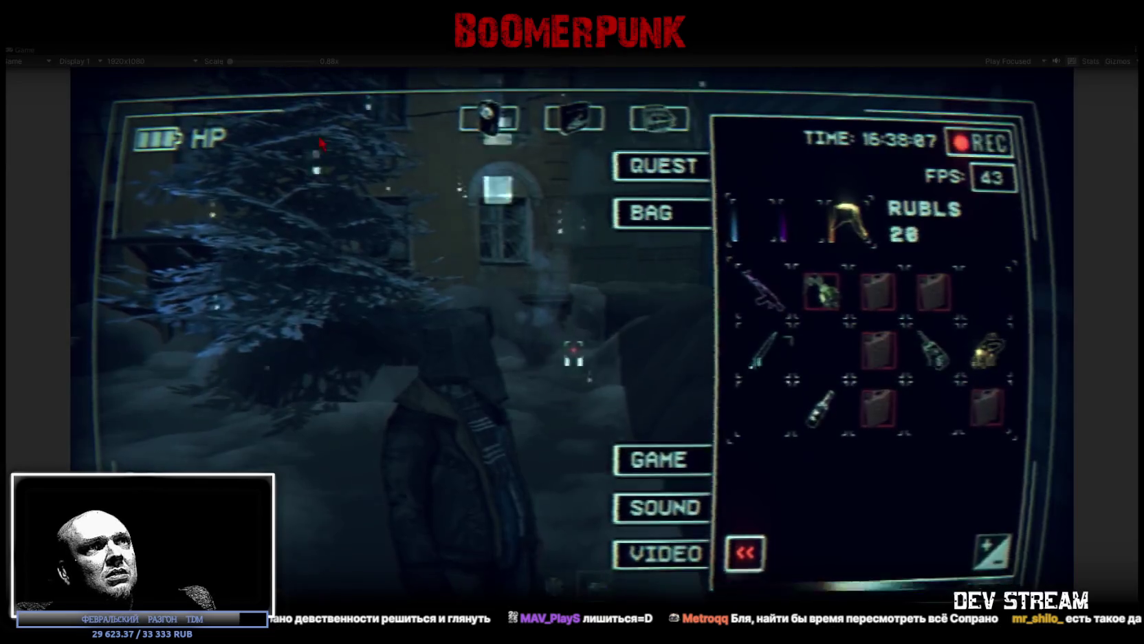
pyautogui.press('Tab')
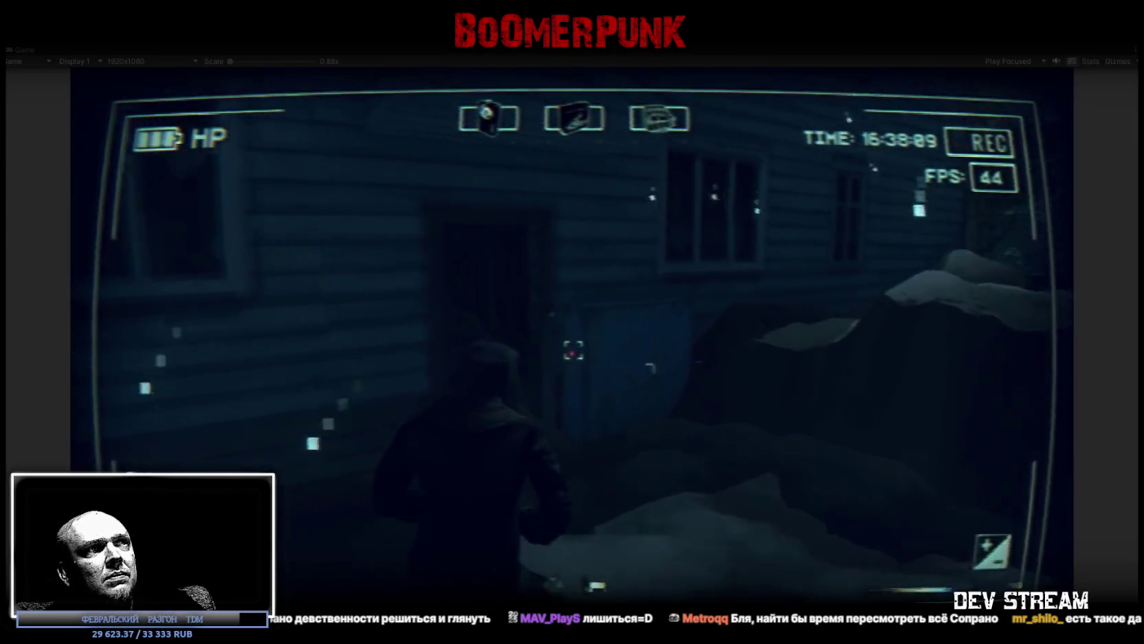
# - Walk through the doorway, up the stairs and along the corridors into the concrete room, then open the inventory
pyautogui.press('e')
pyautogui.press('w')
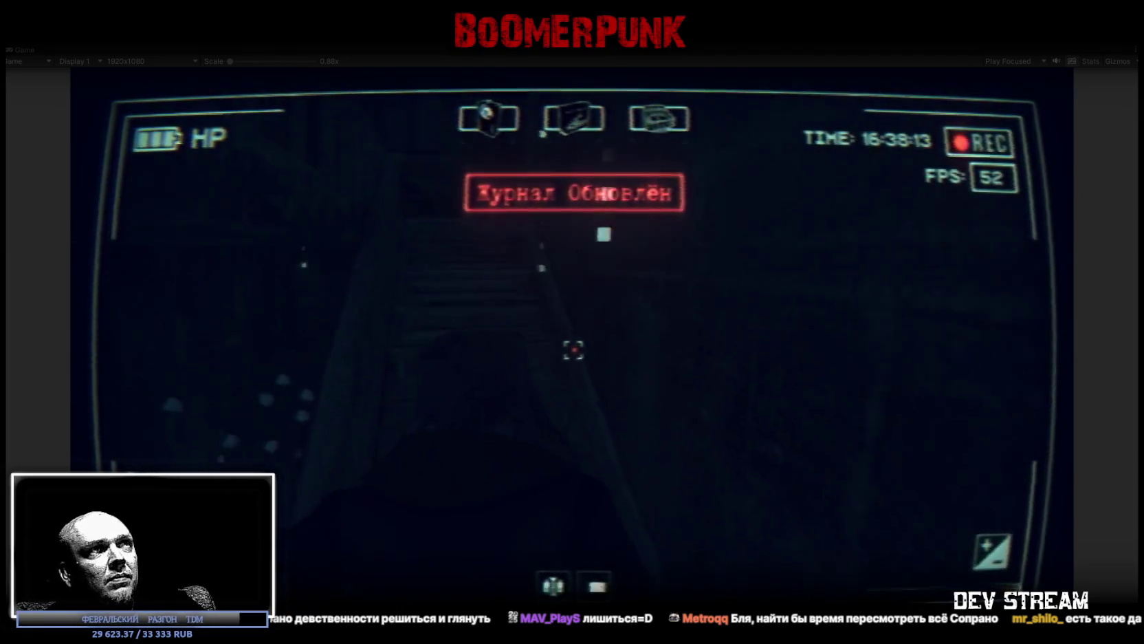
pyautogui.press('w')
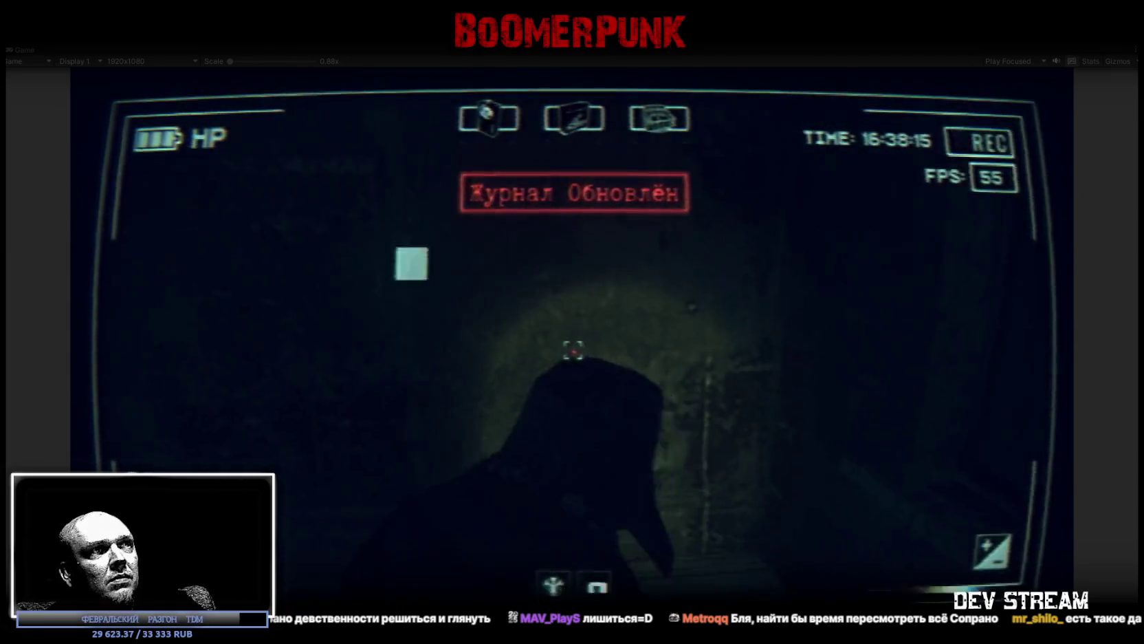
pyautogui.press('w')
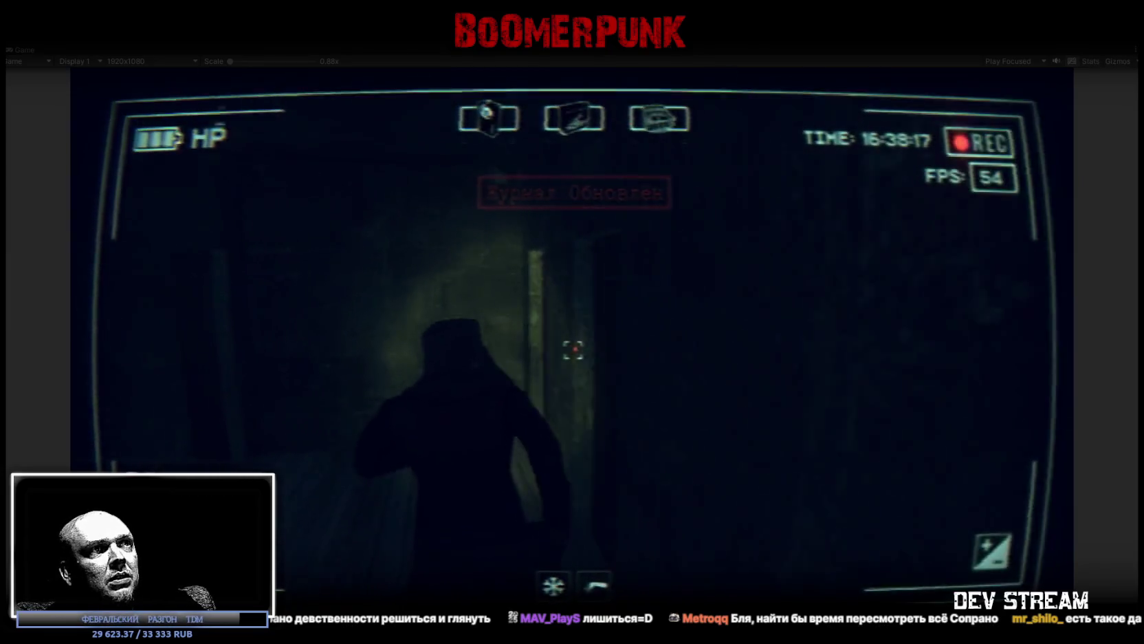
pyautogui.press('w')
pyautogui.press('w')
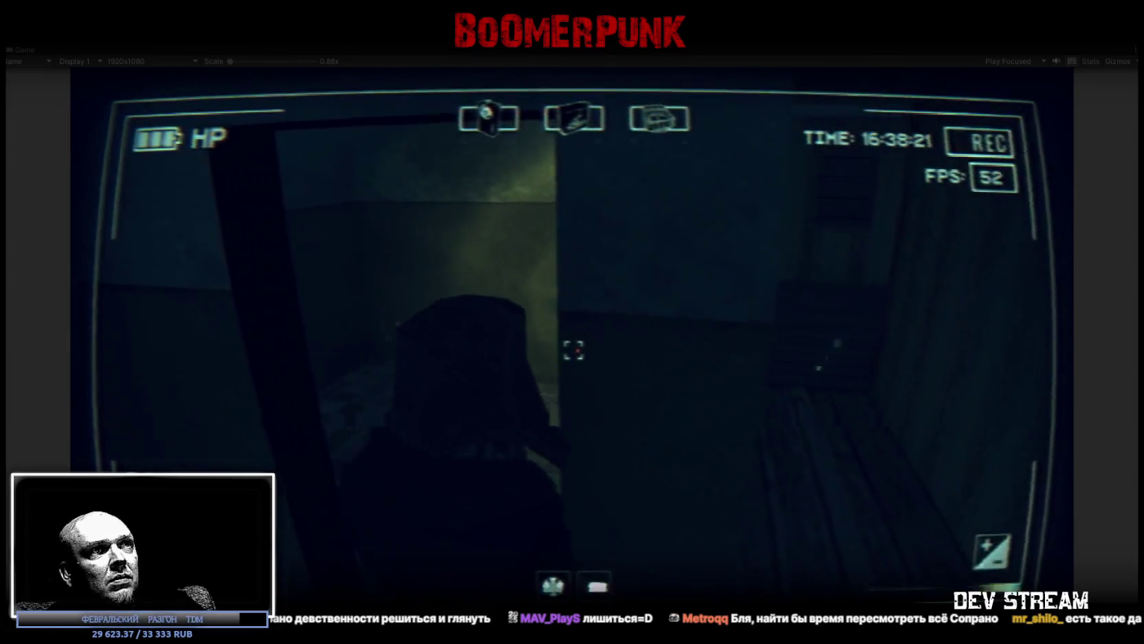
pyautogui.press('w')
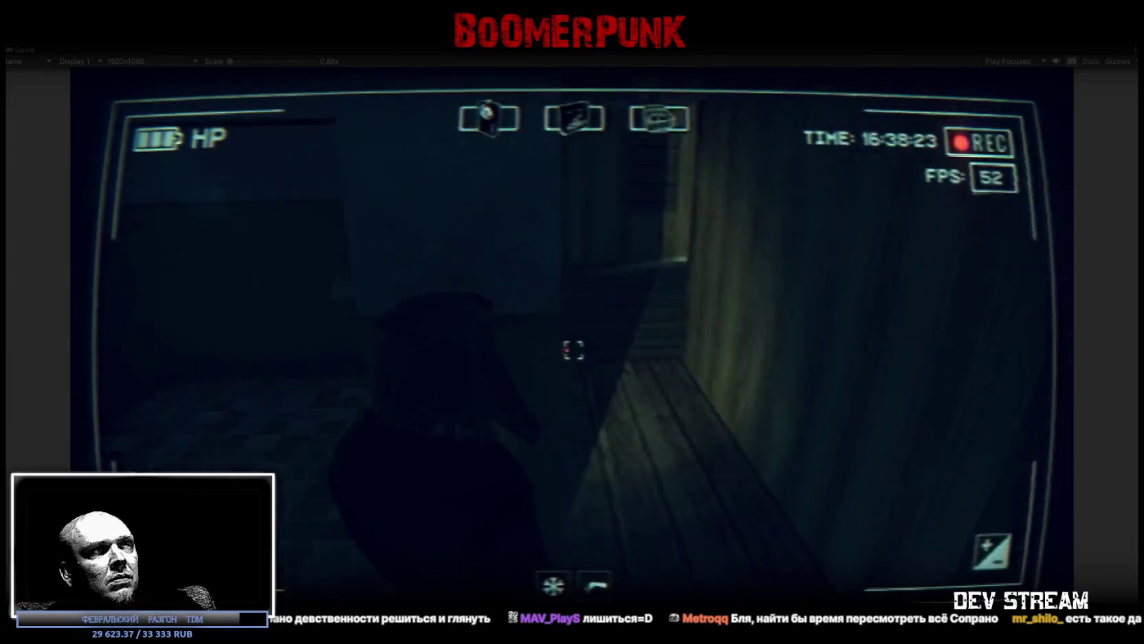
pyautogui.press('w')
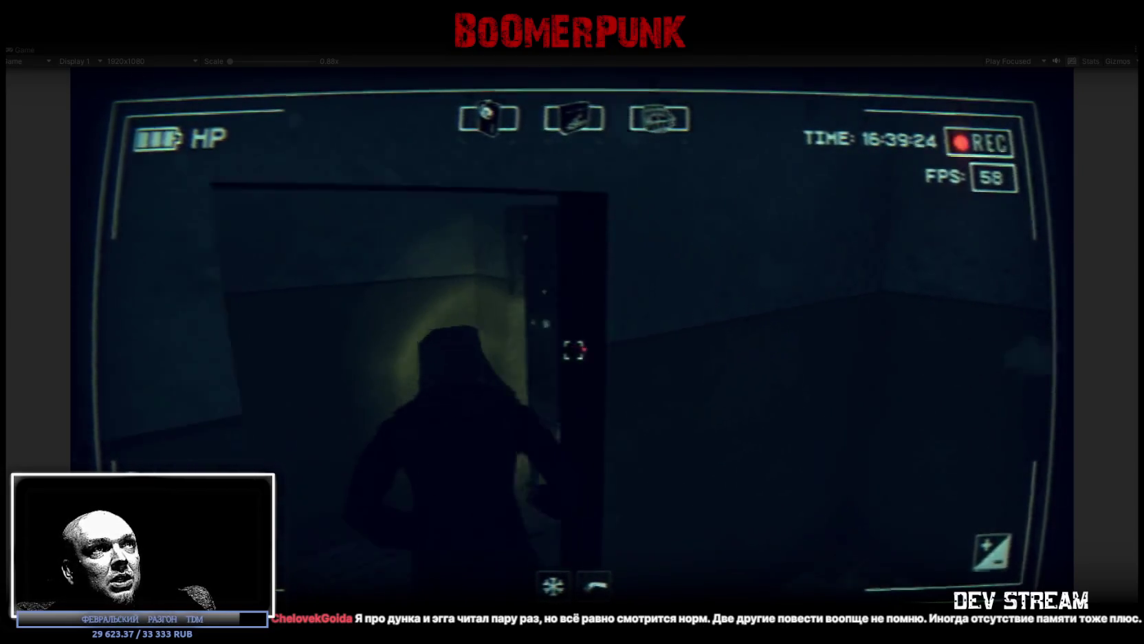
pyautogui.press('Tab')
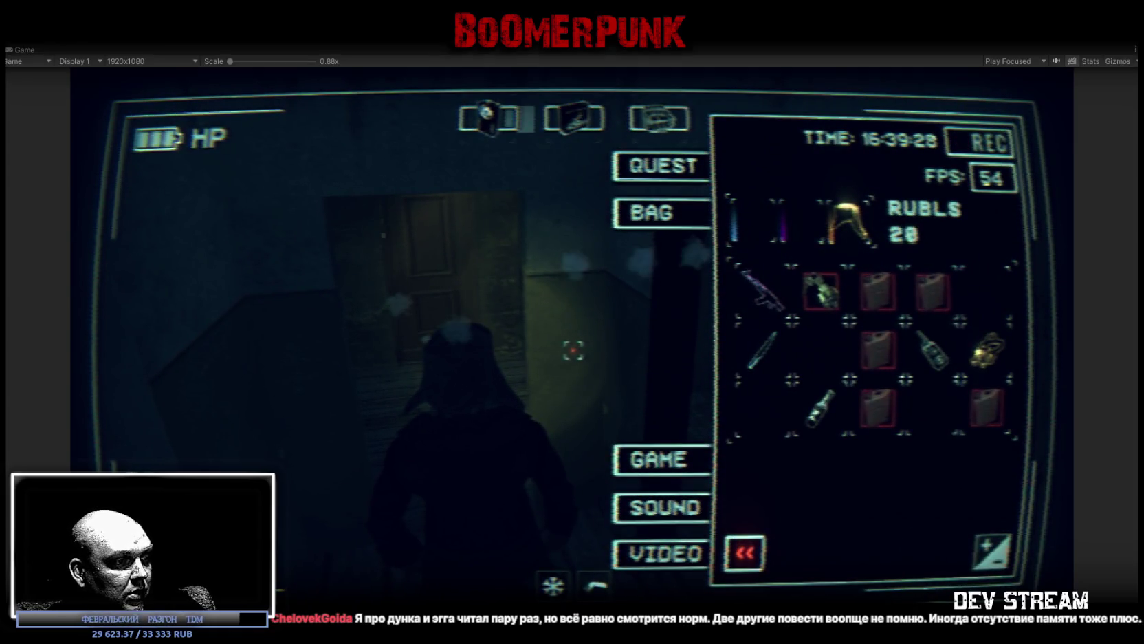
pyautogui.hotkey('alt', 'Tab')
# - Hide DvuhEtajka_Kvartira2_Top and select walls of the tiled-floor room from a top-down view
pyautogui.scroll(-2, 870, 393)
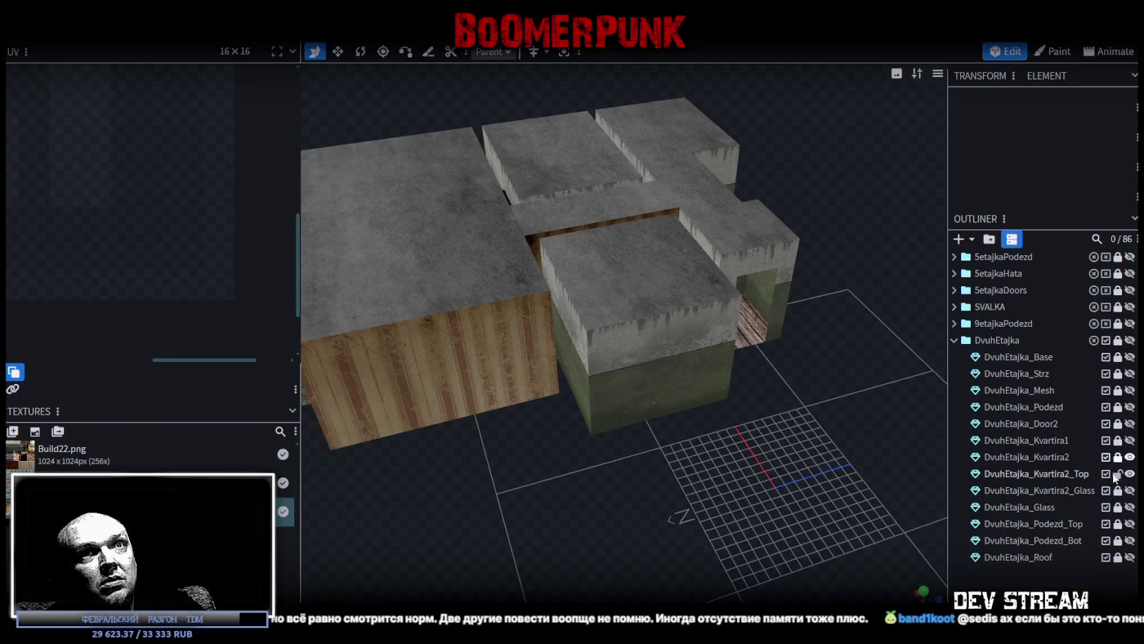
pyautogui.click(1129, 474)
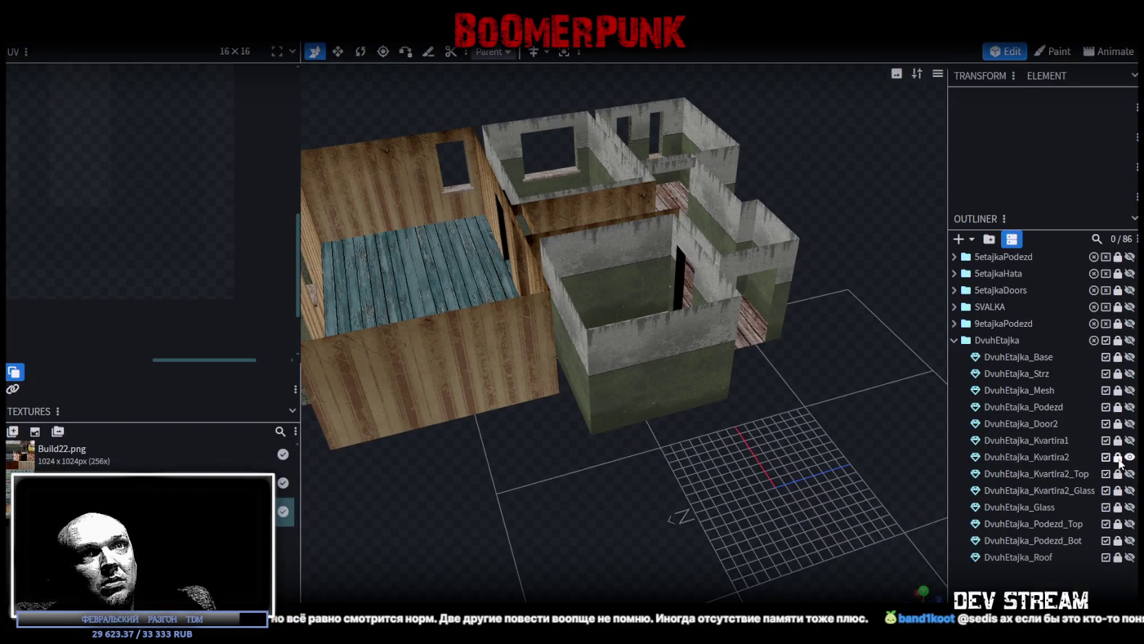
pyautogui.click(1050, 458)
pyautogui.scroll(3, 640, 344)
pyautogui.moveTo(619, 385)
pyautogui.mouseDown()
pyautogui.moveTo(638, 465)
pyautogui.moveTo(608, 413)
pyautogui.mouseUp()
pyautogui.scroll(3, 639, 465)
pyautogui.click(606, 411)
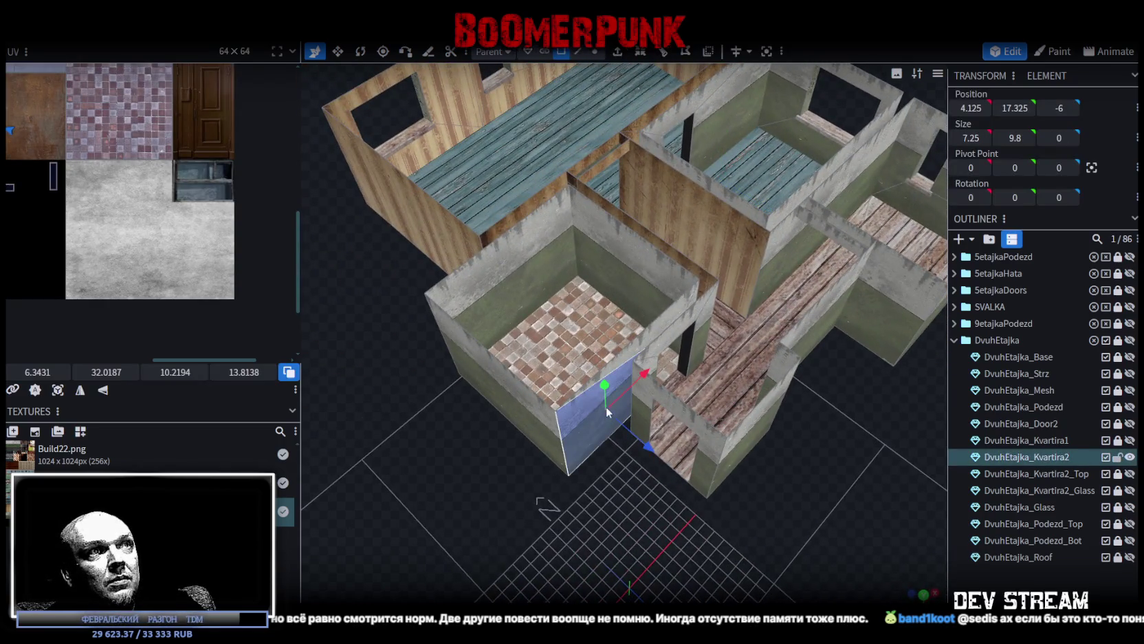
pyautogui.click(651, 341)
pyautogui.moveTo(651, 342); pyautogui.dragTo(733, 331)
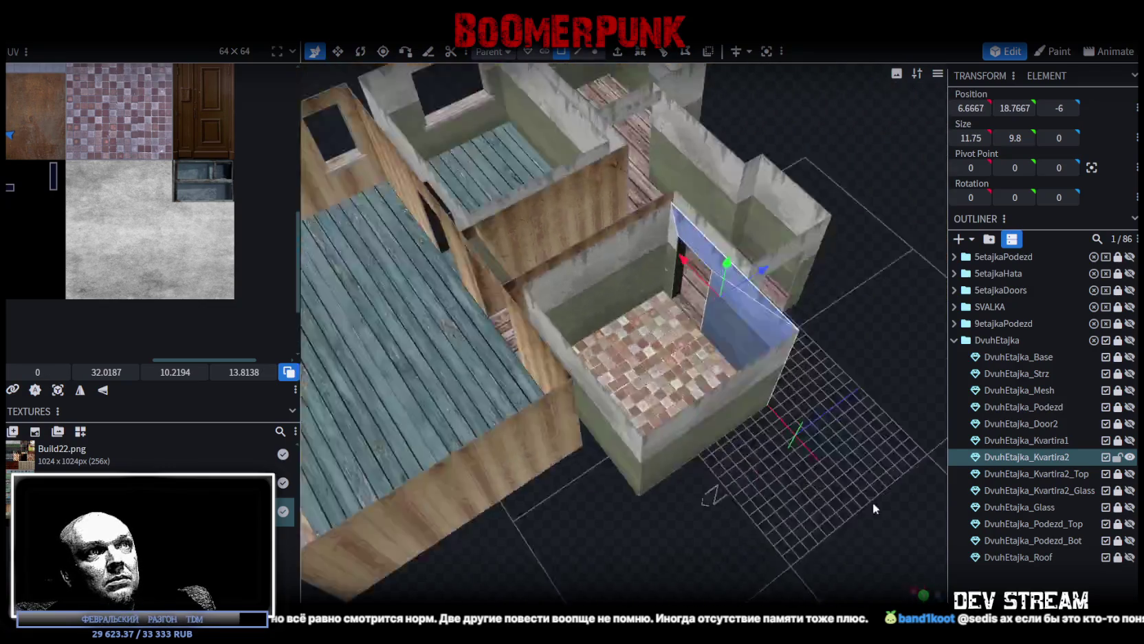
pyautogui.moveTo(815, 352)
pyautogui.mouseDown()
pyautogui.moveTo(677, 391)
pyautogui.moveTo(811, 471)
pyautogui.moveTo(795, 391)
pyautogui.mouseUp()
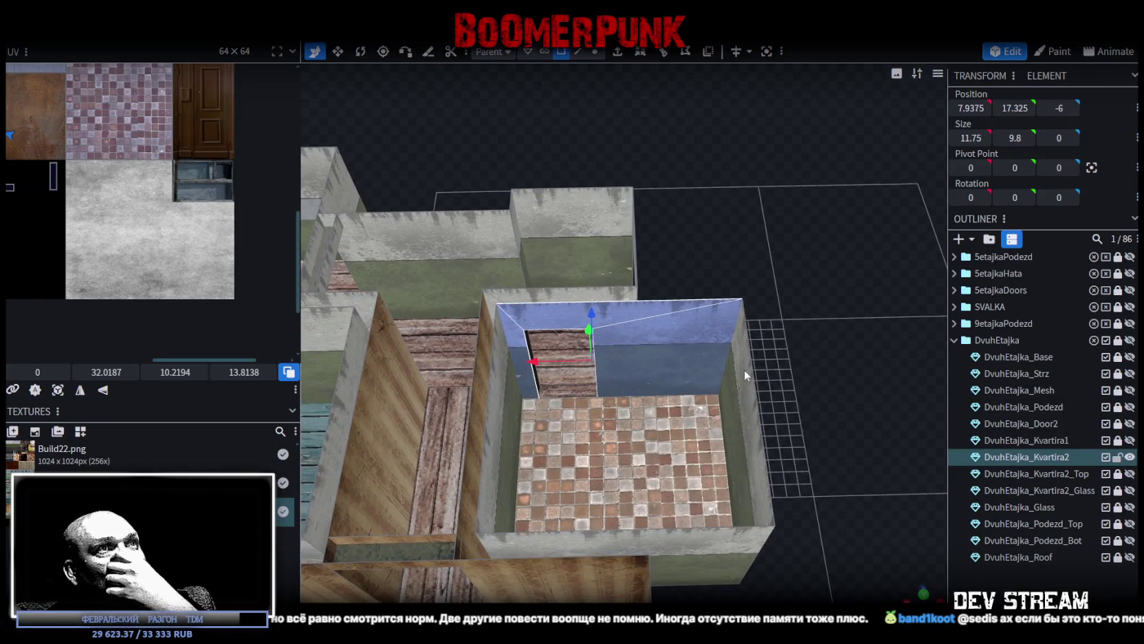
pyautogui.moveTo(655, 298)
pyautogui.mouseDown()
pyautogui.moveTo(707, 317)
pyautogui.moveTo(980, 316)
pyautogui.mouseUp()
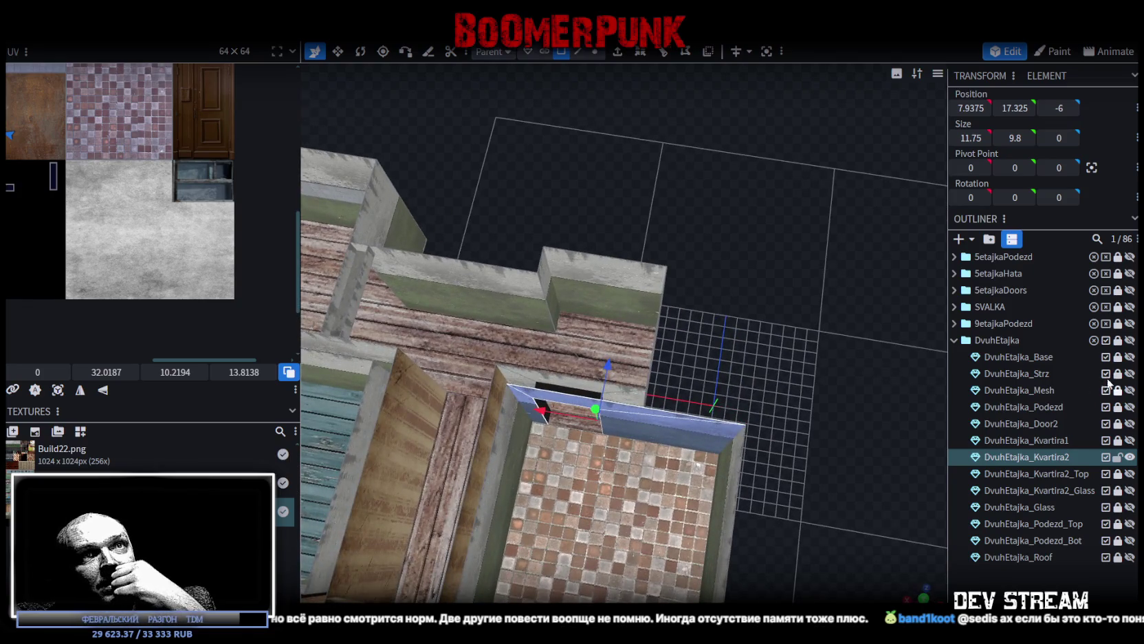
# - Show DvuhEtajka_Podezd again and shift the room's right-hand wall 3 units along X
pyautogui.click(1128, 406)
pyautogui.moveTo(844, 497)
pyautogui.mouseDown()
pyautogui.moveTo(765, 438)
pyautogui.moveTo(843, 443)
pyautogui.moveTo(846, 462)
pyautogui.moveTo(772, 463)
pyautogui.moveTo(832, 481)
pyautogui.moveTo(840, 446)
pyautogui.moveTo(771, 392)
pyautogui.moveTo(880, 409)
pyautogui.mouseUp()
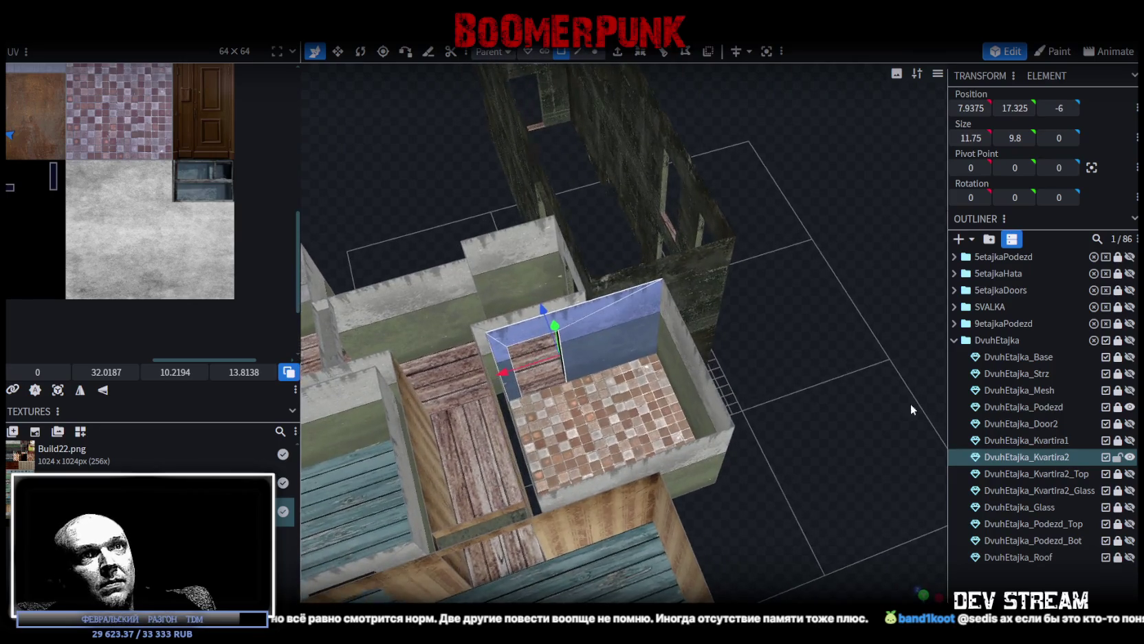
pyautogui.click(699, 388)
pyautogui.moveTo(699, 388)
pyautogui.mouseDown()
pyautogui.moveTo(750, 389)
pyautogui.moveTo(739, 351)
pyautogui.moveTo(717, 372)
pyautogui.mouseUp()
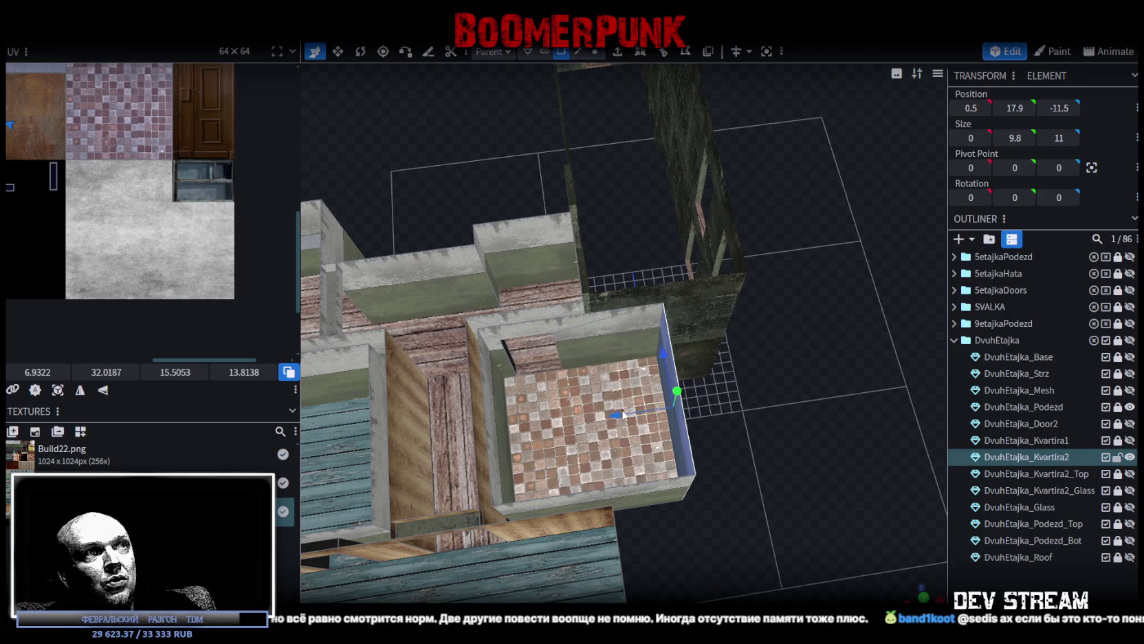
pyautogui.moveTo(616, 417); pyautogui.dragTo(576, 422)
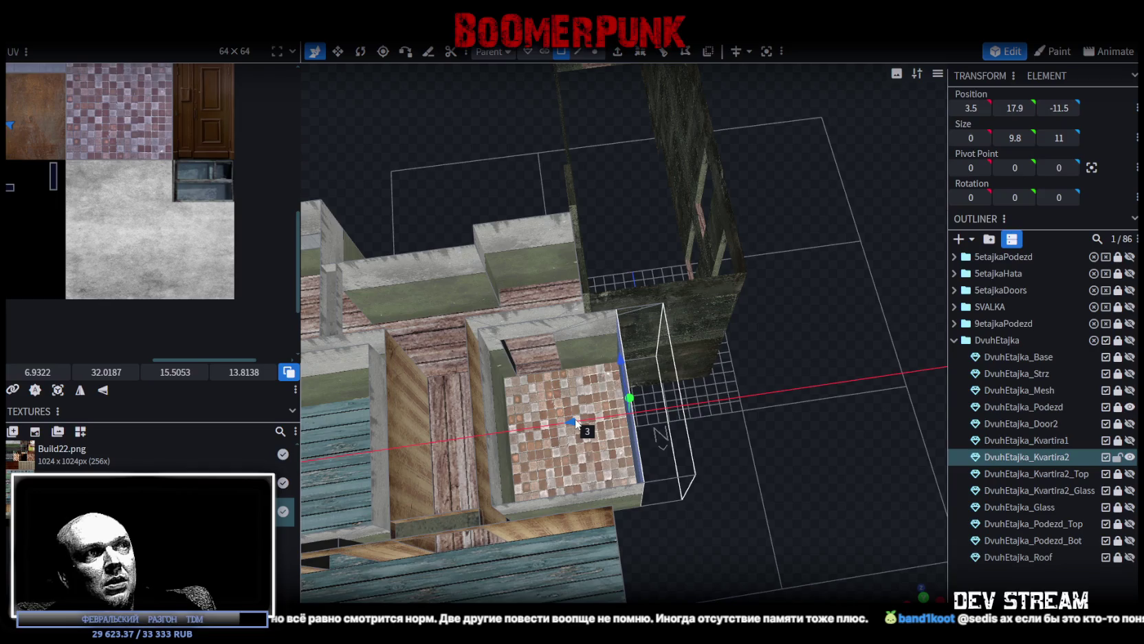
pyautogui.moveTo(760, 472)
pyautogui.mouseDown()
pyautogui.moveTo(794, 436)
pyautogui.moveTo(784, 410)
pyautogui.moveTo(743, 427)
pyautogui.moveTo(778, 473)
pyautogui.moveTo(722, 495)
pyautogui.mouseUp()
# - Stretch the small partition wall panel wider to the left
pyautogui.click(601, 523)
pyautogui.moveTo(726, 424); pyautogui.dragTo(753, 341)
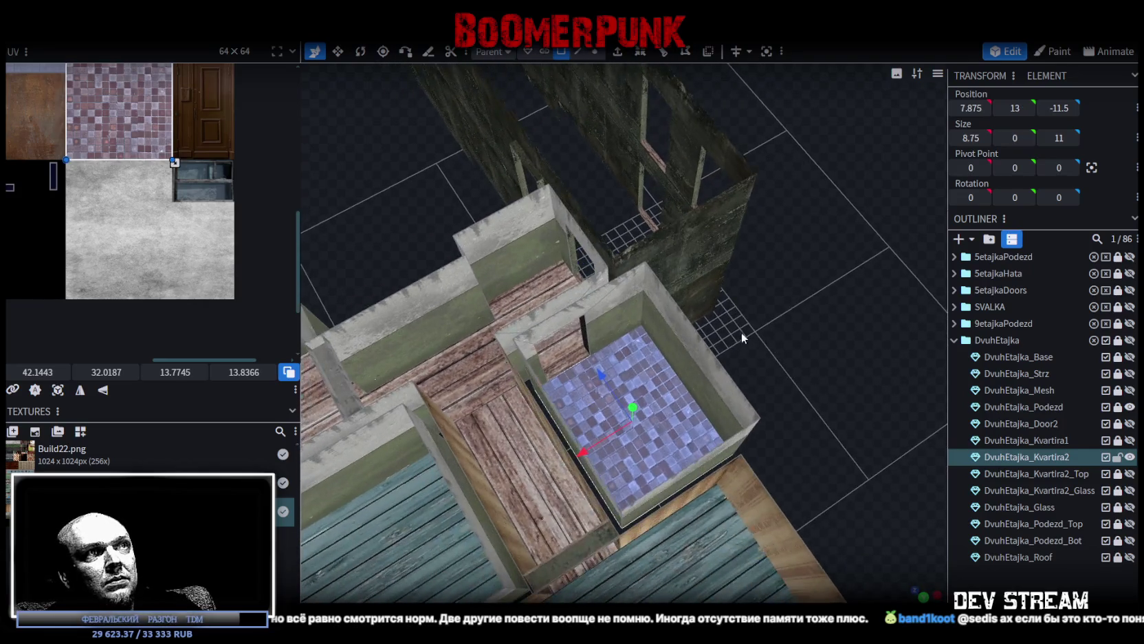
pyautogui.click(614, 324)
pyautogui.moveTo(563, 345); pyautogui.dragTo(536, 347)
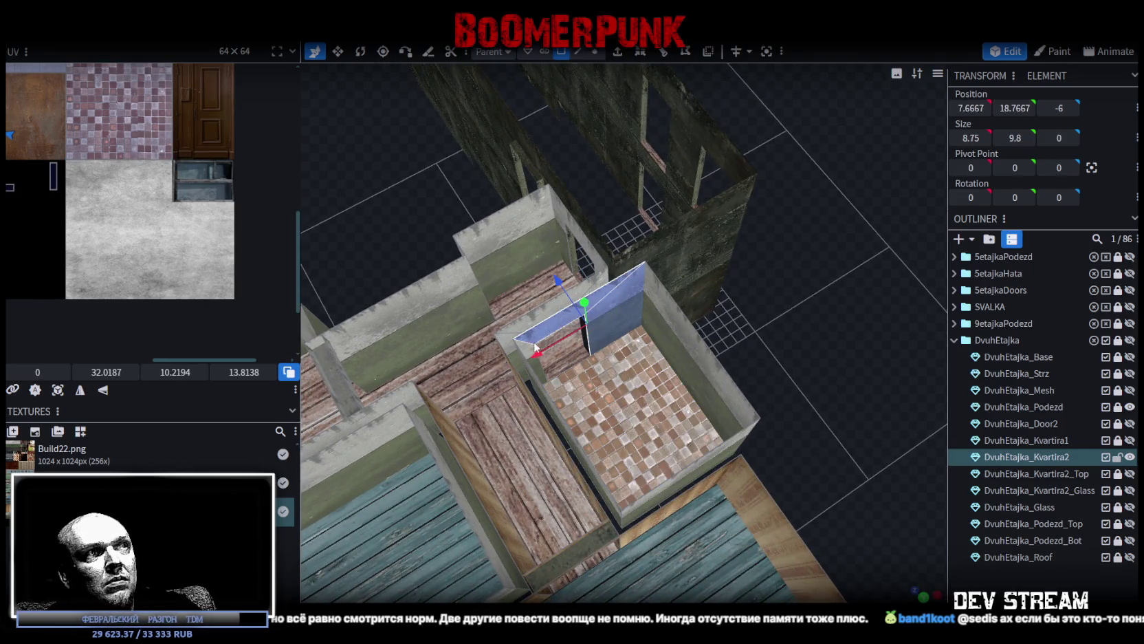
pyautogui.click(736, 461)
pyautogui.moveTo(736, 460); pyautogui.dragTo(812, 371)
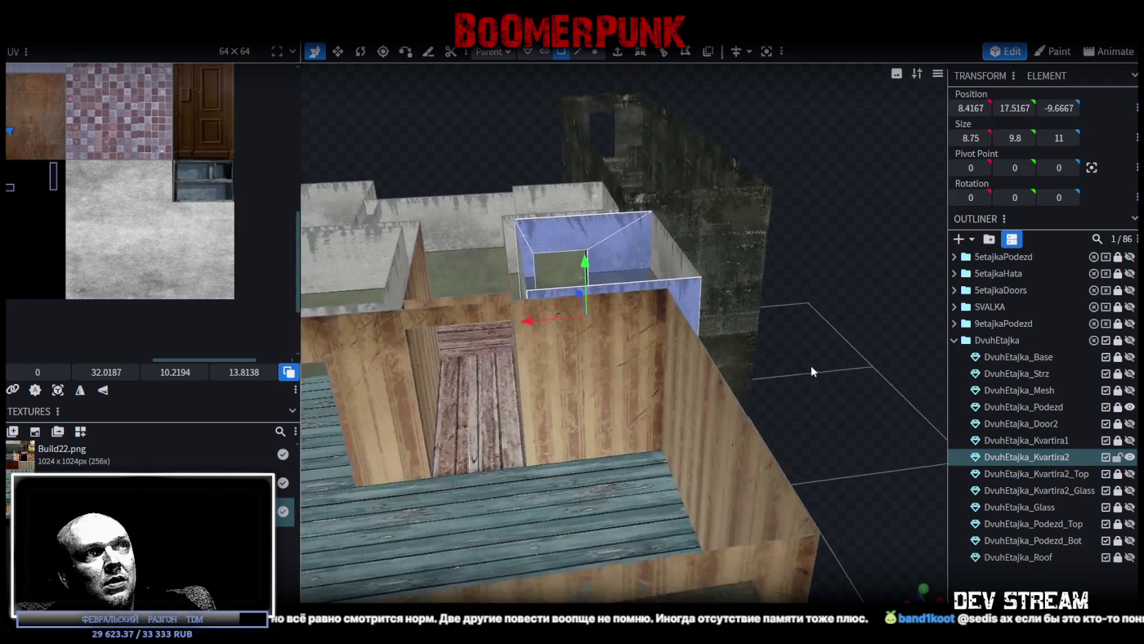
# - In top view, map the selected face and move its UV onto the wood-plank strip
pyautogui.press('KP_7')
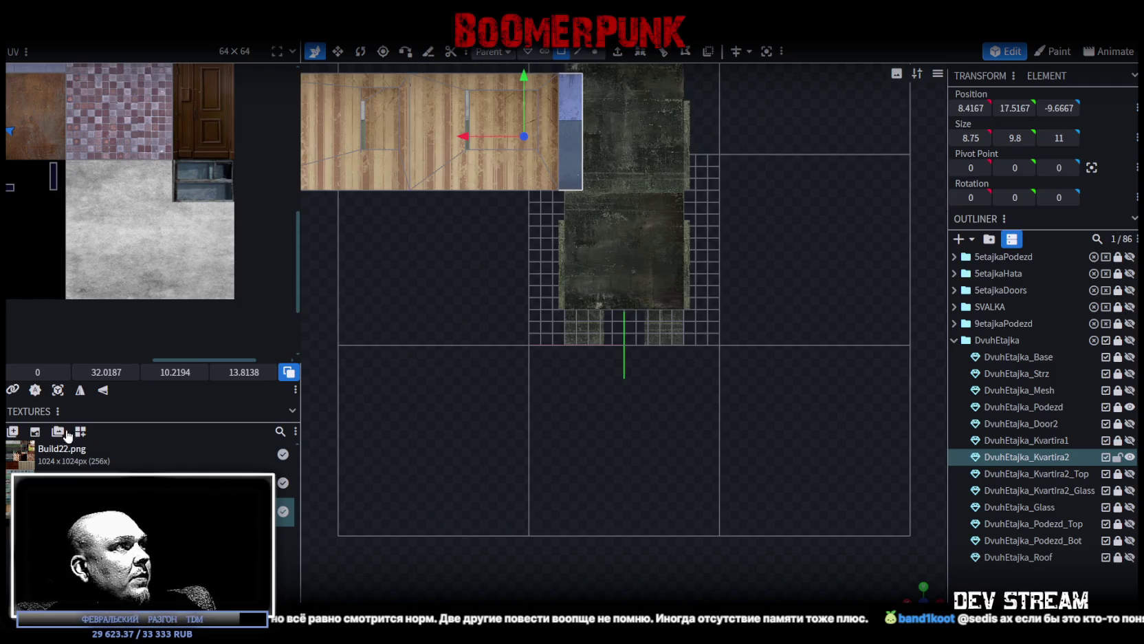
pyautogui.click(58, 390)
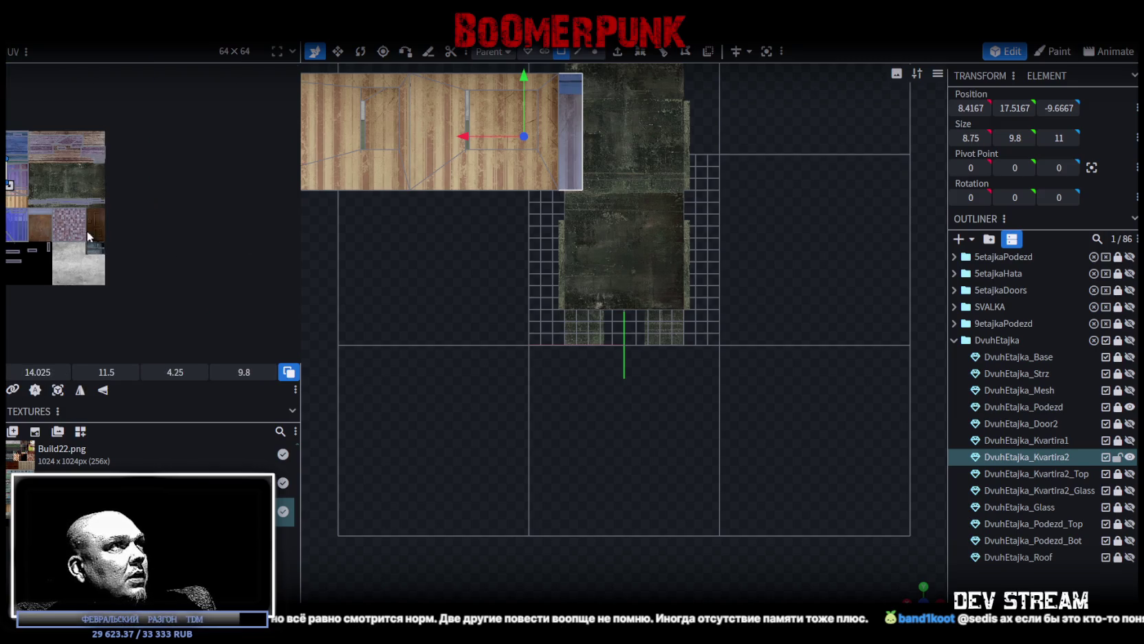
pyautogui.scroll(3, 207, 206)
pyautogui.scroll(2, 206, 207)
pyautogui.moveTo(237, 165); pyautogui.dragTo(155, 227)
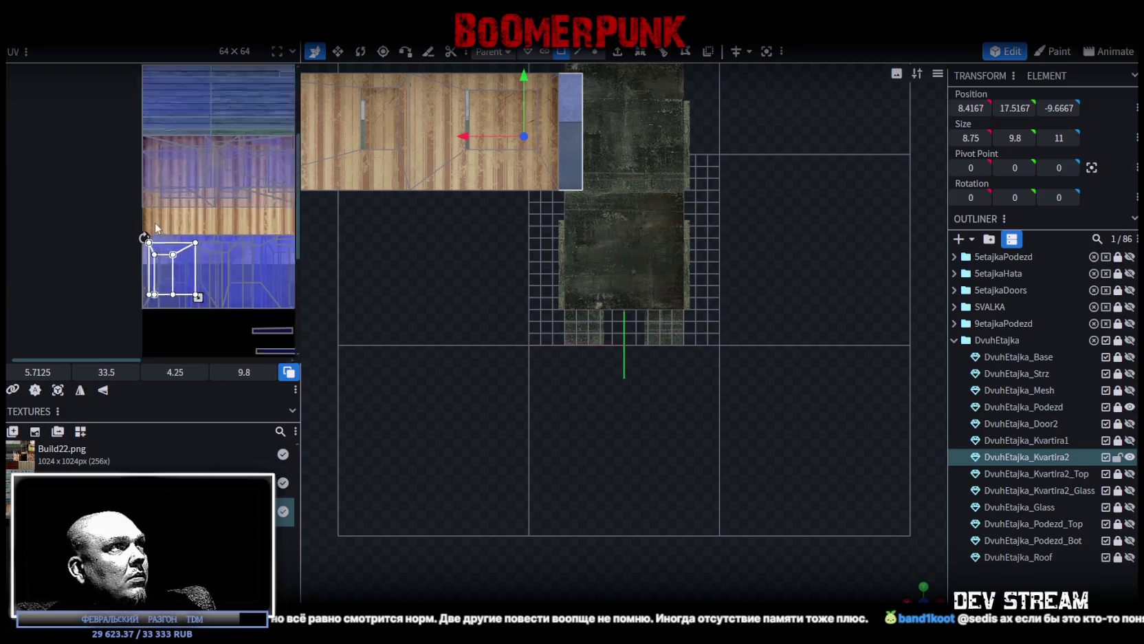
pyautogui.scroll(3, 156, 227)
pyautogui.scroll(2, 110, 248)
pyautogui.click(83, 263)
pyautogui.moveTo(89, 186); pyautogui.dragTo(85, 182)
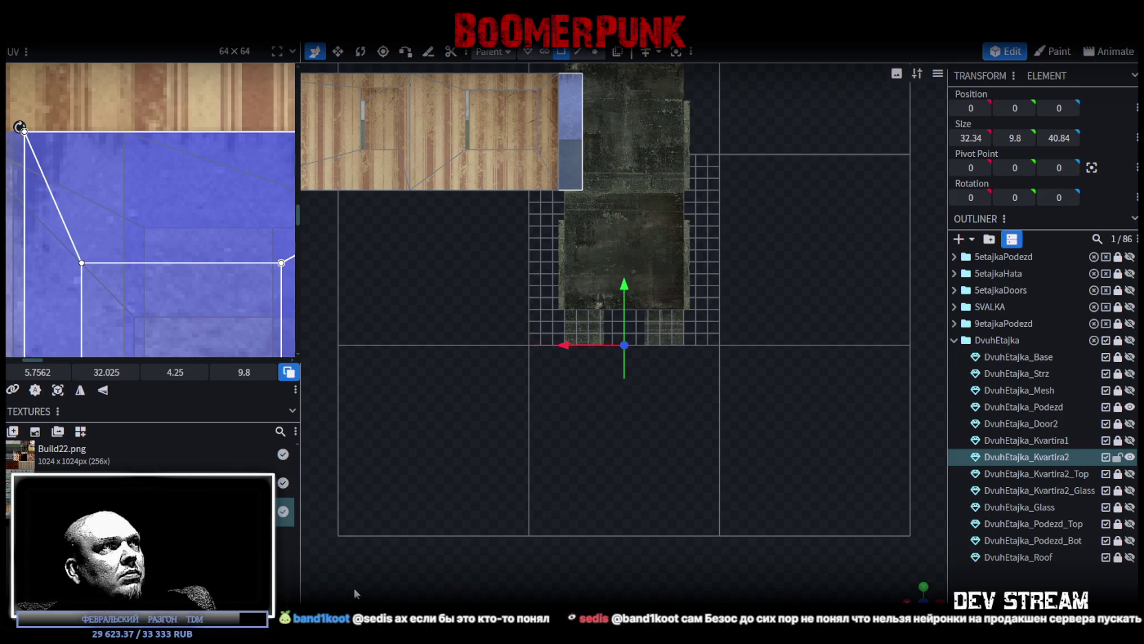
# - Enlarge the face's UV area on the texture, undoing an extra corner adjustment
pyautogui.scroll(-3, 183, 140)
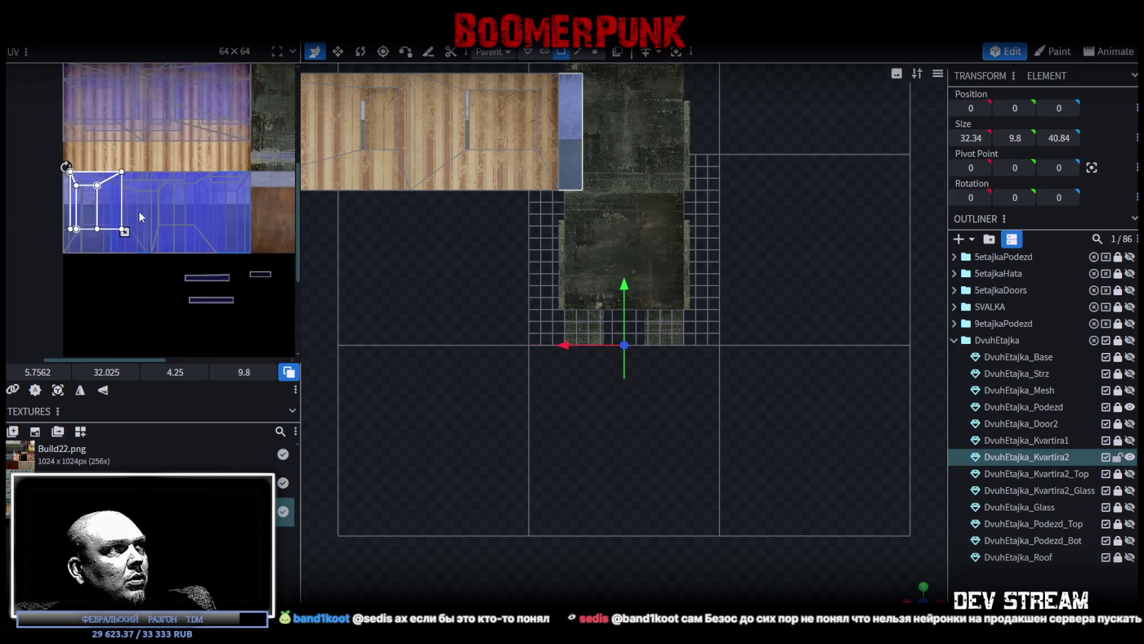
pyautogui.scroll(2, 151, 227)
pyautogui.moveTo(142, 197); pyautogui.dragTo(210, 241)
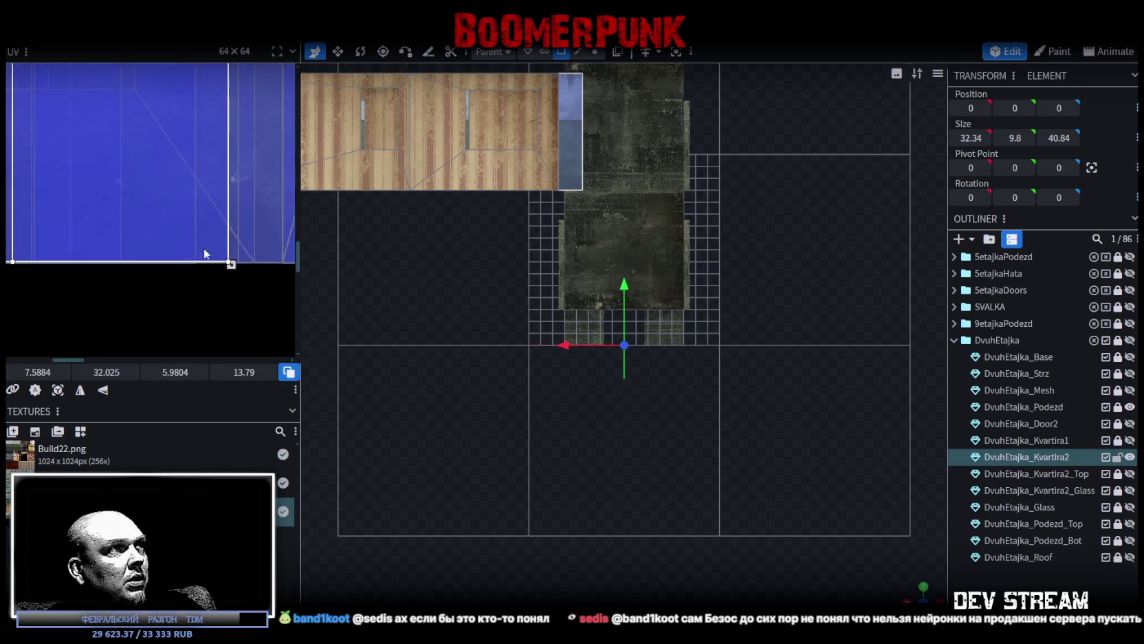
pyautogui.scroll(2, 204, 247)
pyautogui.scroll(1, 227, 268)
pyautogui.moveTo(210, 272); pyautogui.dragTo(227, 281)
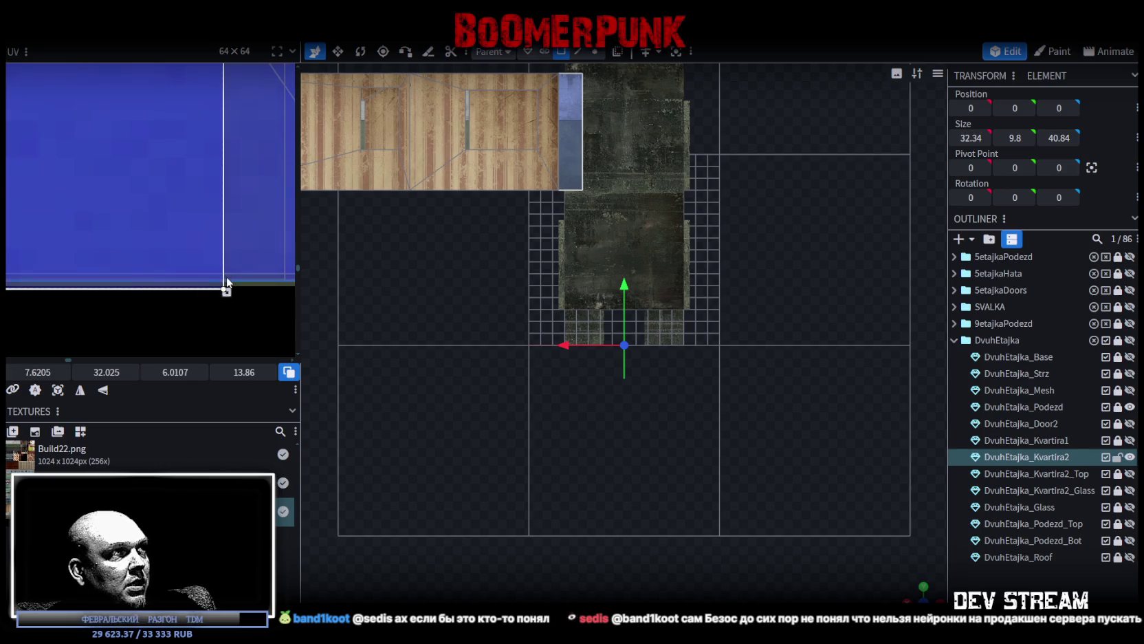
pyautogui.hotkey('ctrl', 'z')
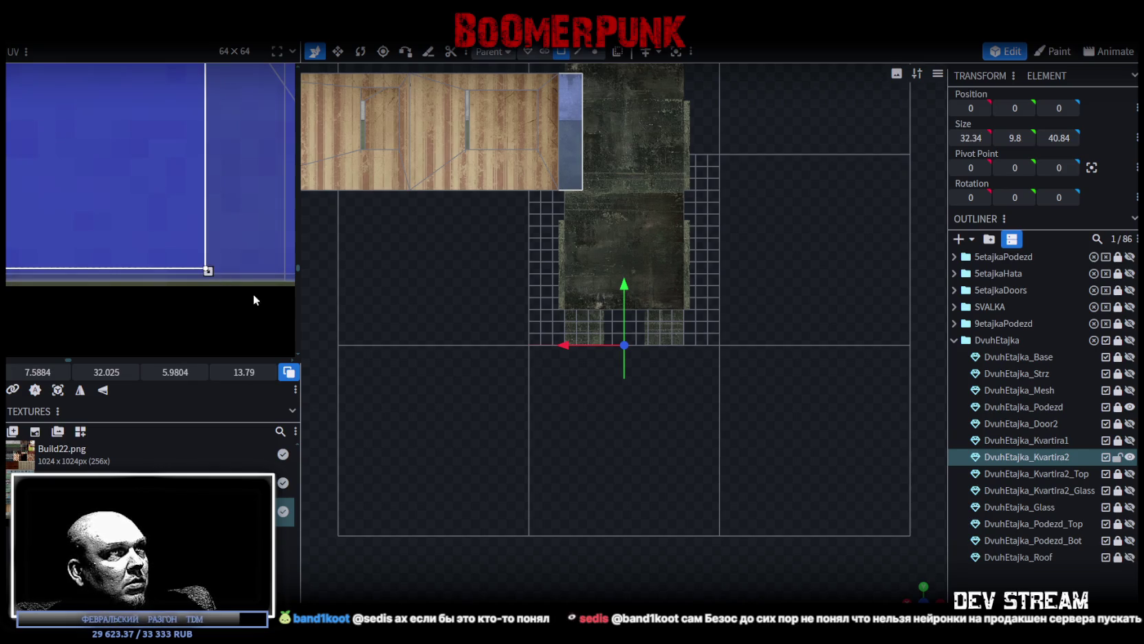
pyautogui.scroll(-3, 825, 462)
pyautogui.scroll(-2, 867, 509)
# - Select the tiled room's right wall and move its UV rectangle to a new atlas spot
pyautogui.click(908, 593)
pyautogui.moveTo(859, 536); pyautogui.dragTo(772, 426)
pyautogui.scroll(3, 791, 419)
pyautogui.scroll(2, 804, 416)
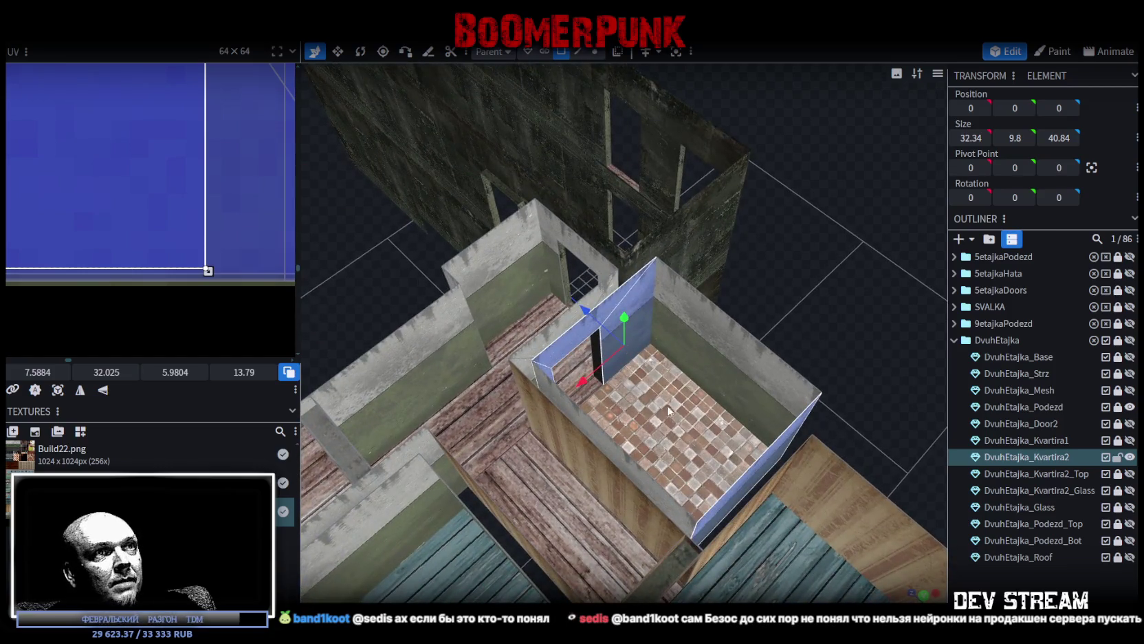
pyautogui.click(750, 479)
pyautogui.scroll(2, 230, 242)
pyautogui.scroll(2, 199, 218)
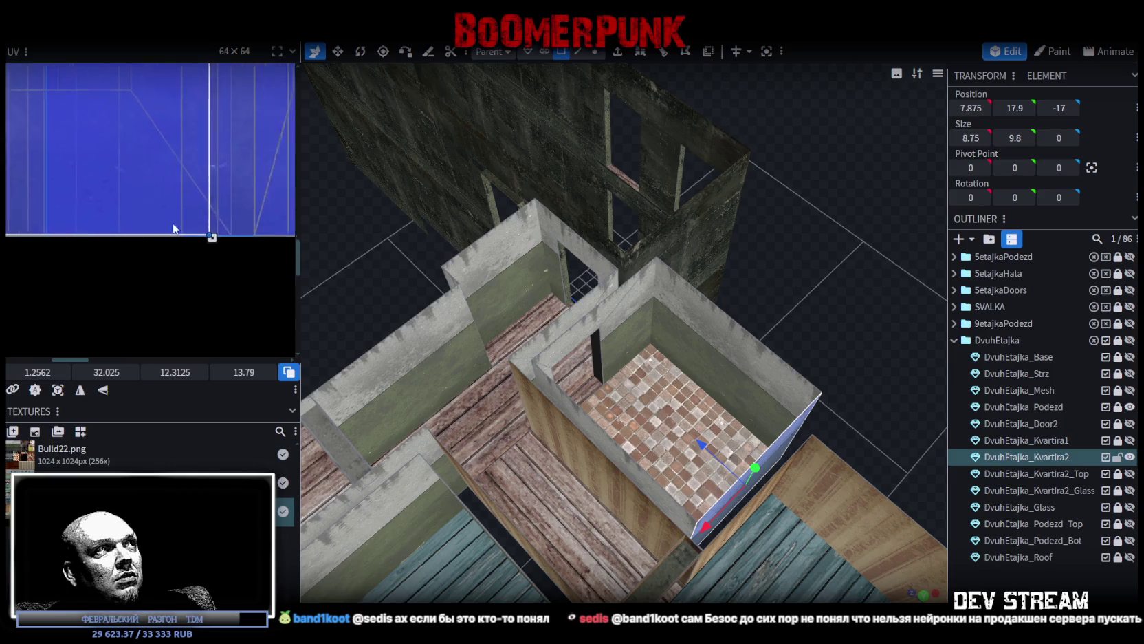
pyautogui.scroll(2, 123, 303)
pyautogui.scroll(-3, 123, 304)
pyautogui.moveTo(140, 268)
pyautogui.mouseDown()
pyautogui.moveTo(179, 255)
pyautogui.moveTo(214, 319)
pyautogui.mouseUp()
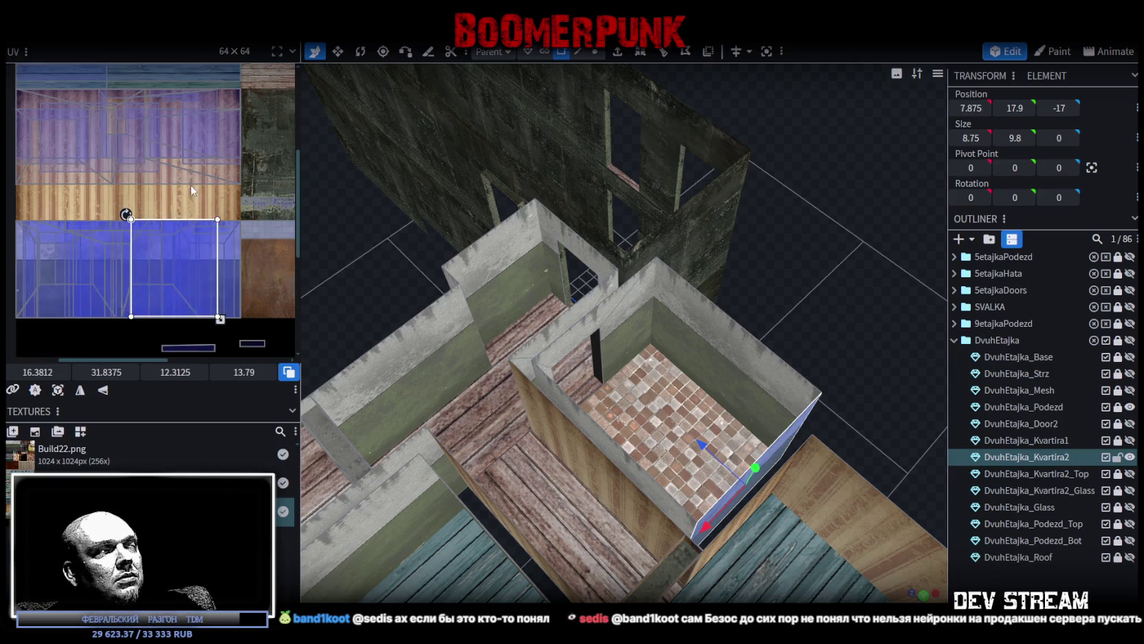
pyautogui.scroll(3, 214, 319)
pyautogui.scroll(2, 214, 319)
pyautogui.moveTo(179, 240); pyautogui.dragTo(183, 253)
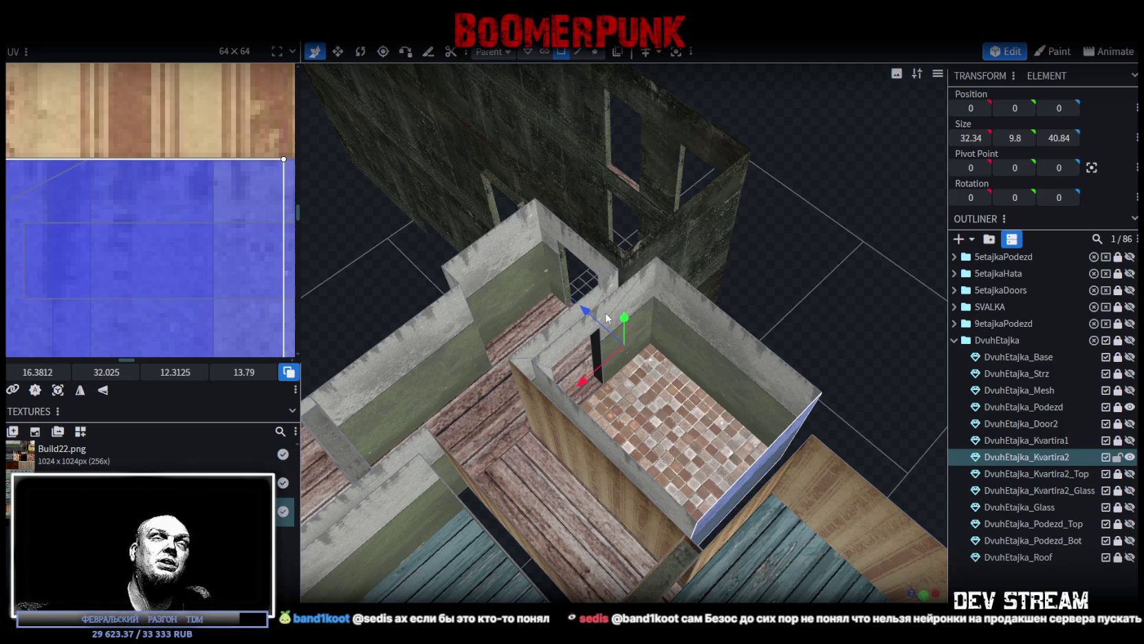
# - Select the small room's tiled floor face and view the building from above
pyautogui.click(715, 427)
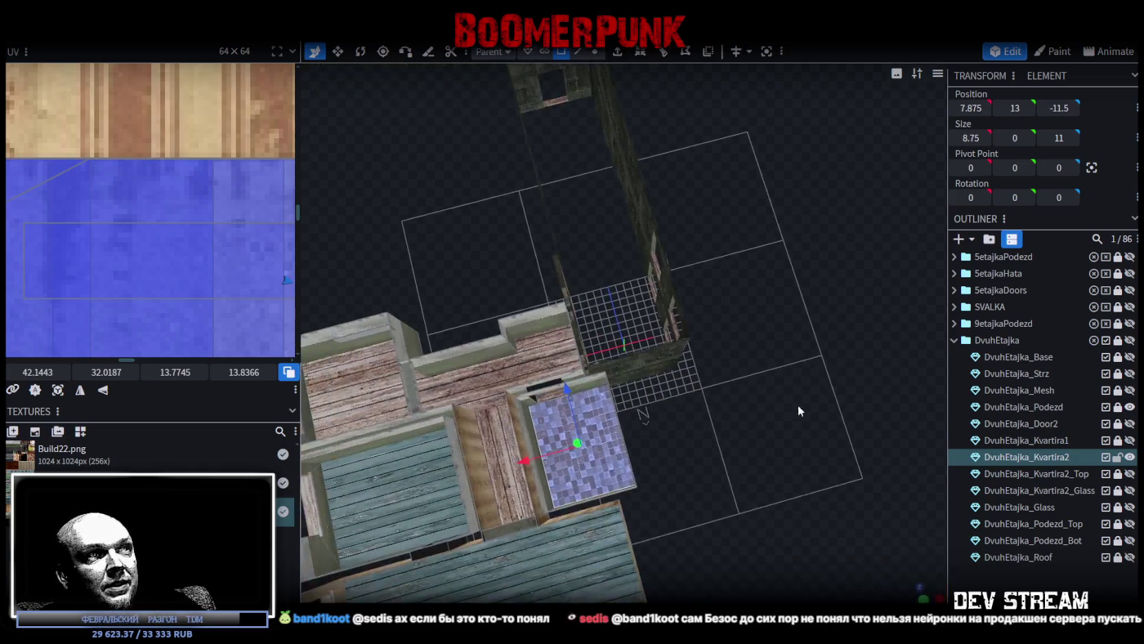
pyautogui.moveTo(862, 288); pyautogui.dragTo(798, 404)
pyautogui.scroll(-3, 203, 240)
pyautogui.scroll(-2, 203, 244)
pyautogui.scroll(3, 206, 248)
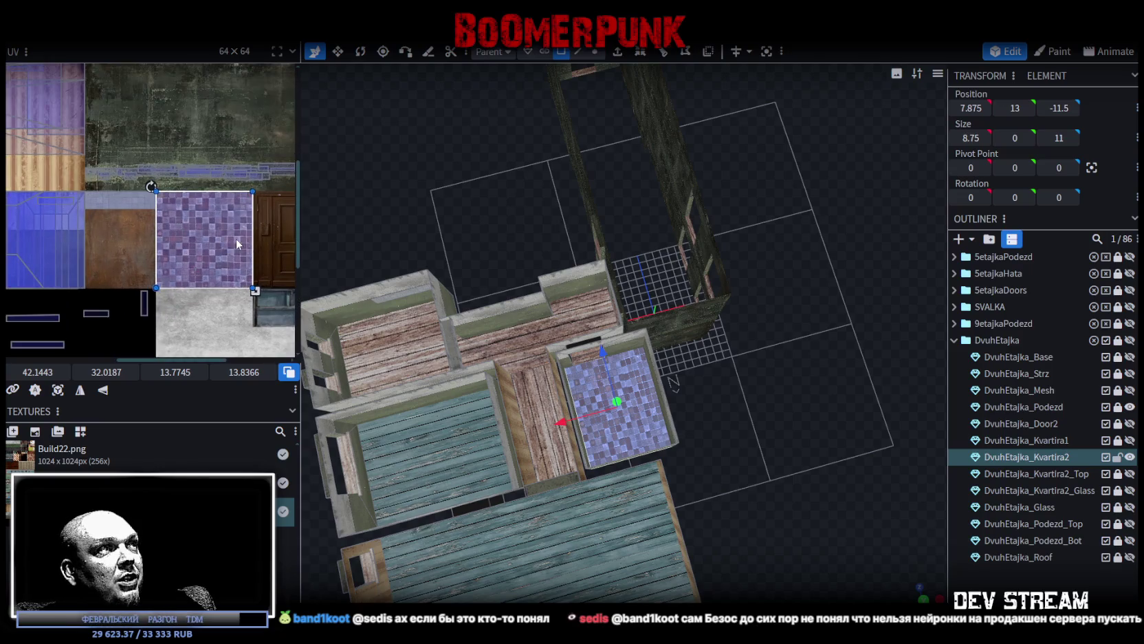
pyautogui.scroll(2, 210, 251)
pyautogui.scroll(2, 211, 254)
pyautogui.scroll(-2, 212, 255)
pyautogui.scroll(-1, 216, 247)
# - Shrink the tiled floor's UV rectangle by pulling its corner inward
pyautogui.moveTo(225, 240)
pyautogui.mouseDown()
pyautogui.moveTo(184, 240)
pyautogui.moveTo(196, 231)
pyautogui.mouseUp()
pyautogui.scroll(2, 186, 239)
pyautogui.scroll(2, 203, 238)
pyautogui.scroll(2, 195, 231)
pyautogui.scroll(1, 192, 231)
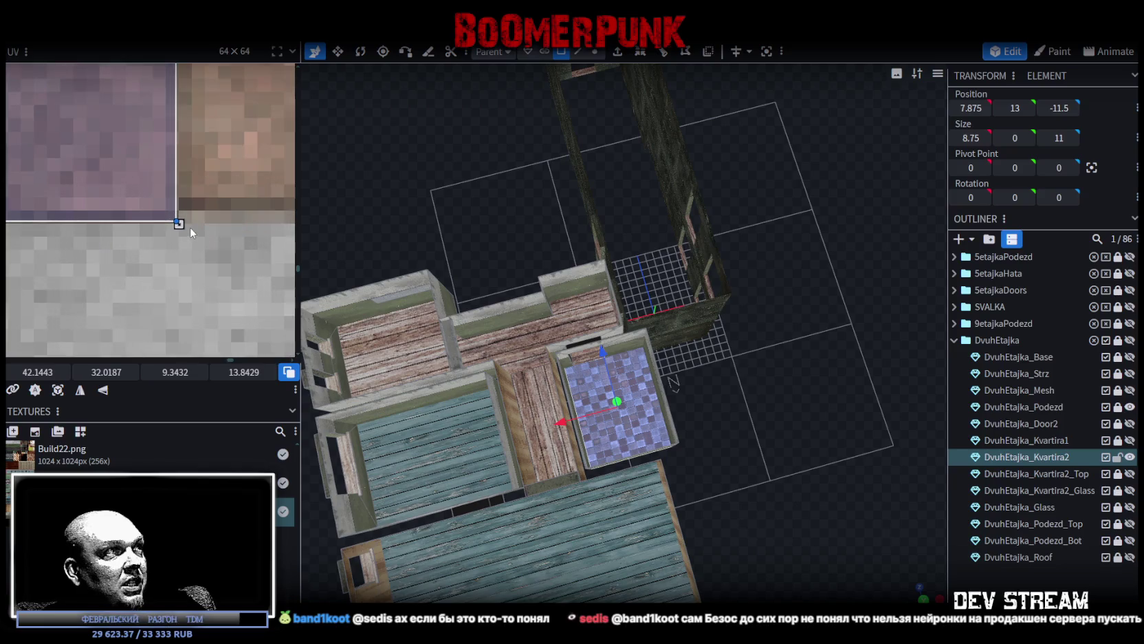
pyautogui.moveTo(180, 225); pyautogui.dragTo(177, 223)
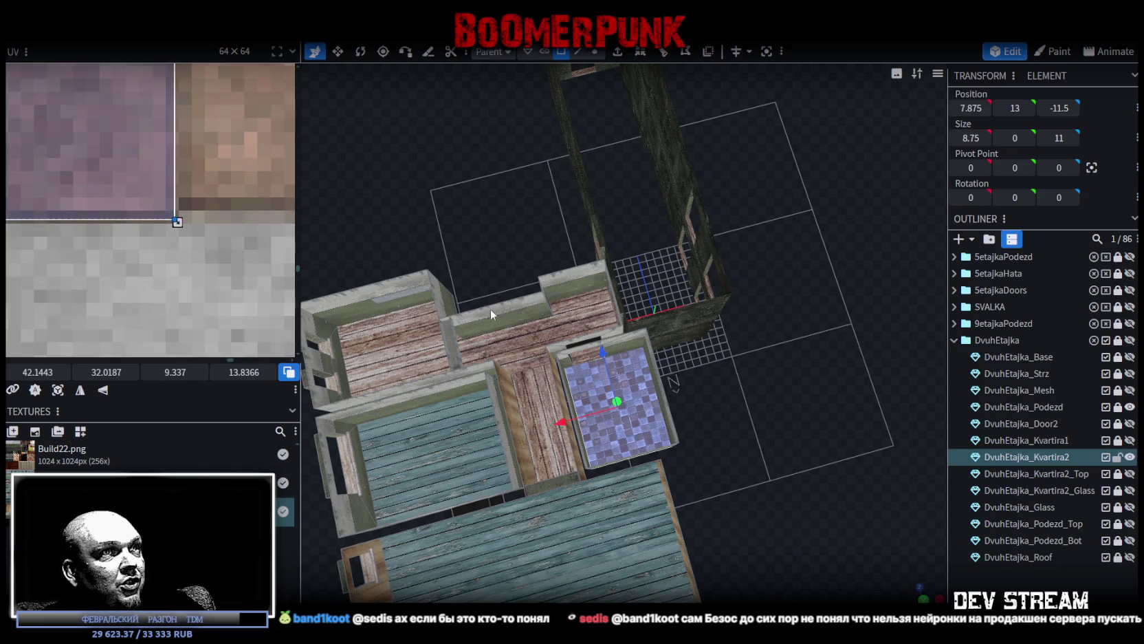
pyautogui.scroll(-2, 205, 204)
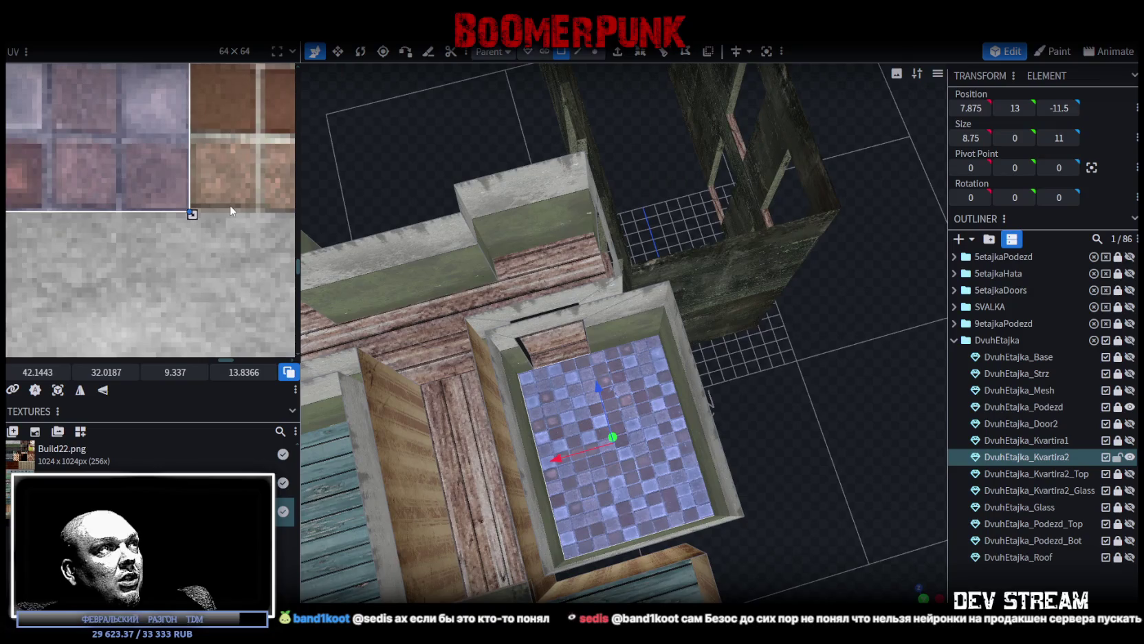
pyautogui.scroll(2, 218, 209)
# - Widen the tiled floor's UV rectangle so the tiles fit, then deselect
pyautogui.moveTo(175, 217); pyautogui.dragTo(280, 217)
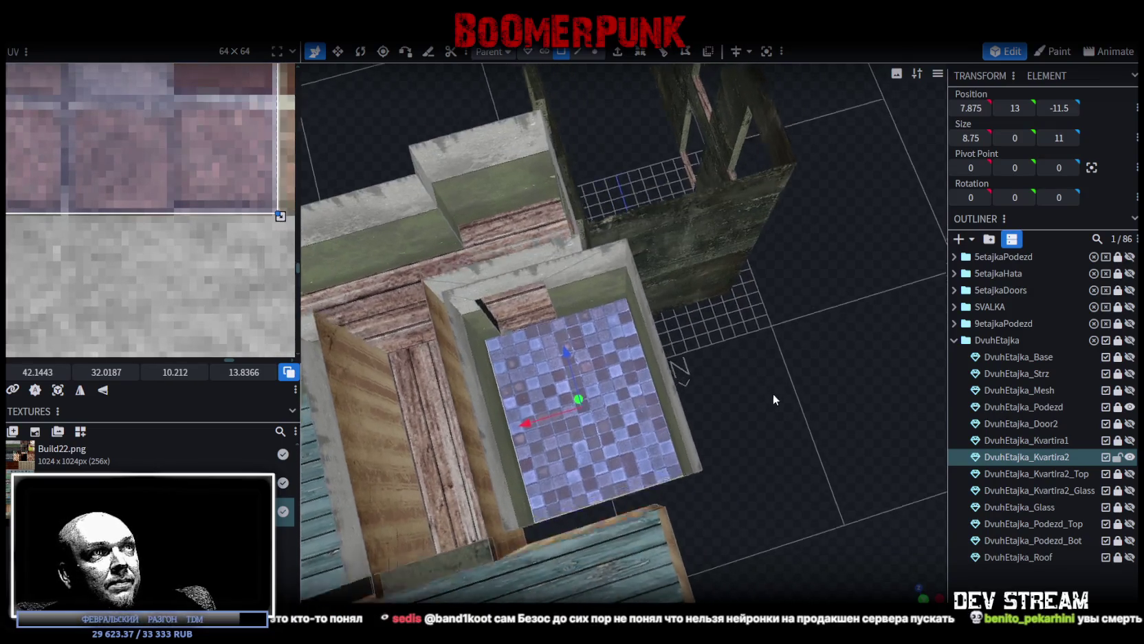
pyautogui.scroll(5, 786, 427)
pyautogui.moveTo(786, 427); pyautogui.dragTo(676, 392)
pyautogui.scroll(-3, 178, 166)
pyautogui.scroll(1, 165, 169)
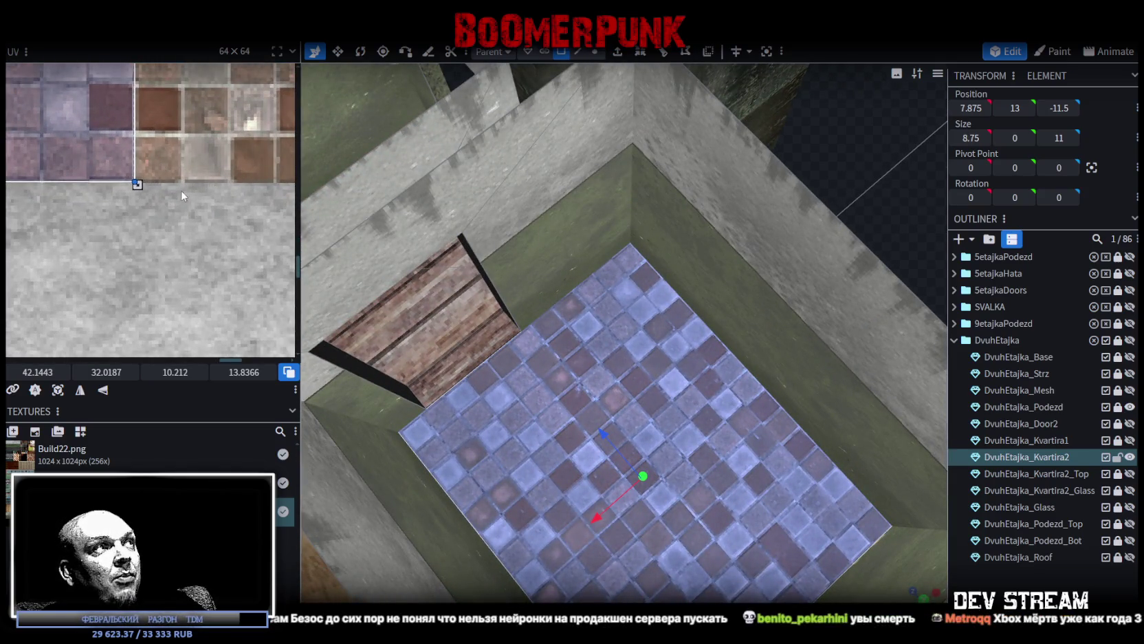
pyautogui.moveTo(173, 184); pyautogui.dragTo(186, 184)
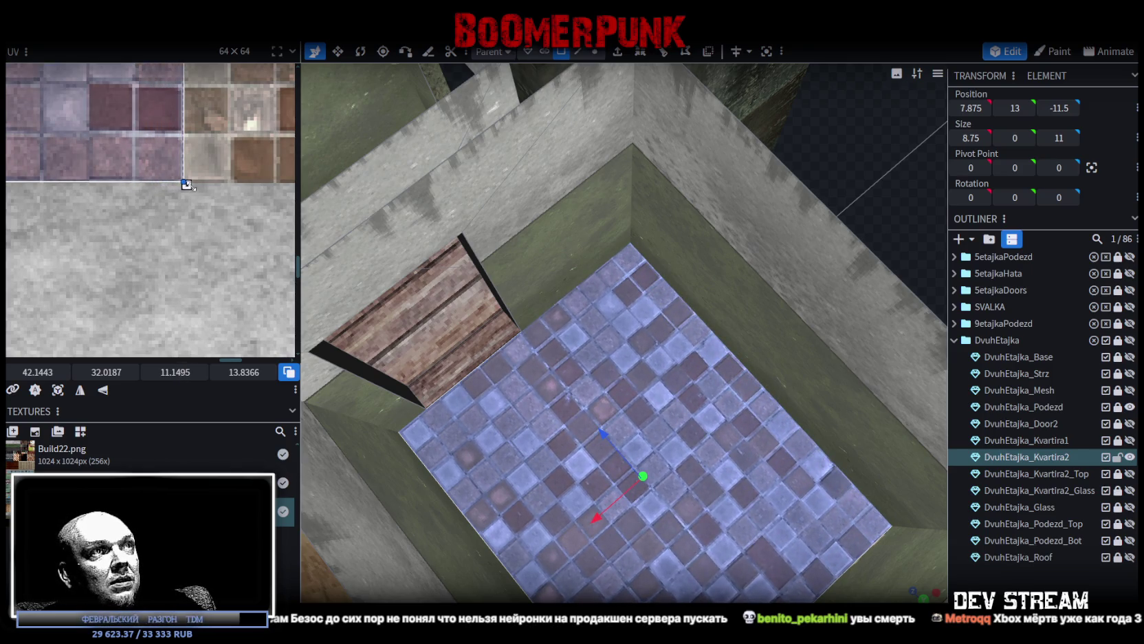
pyautogui.scroll(-3, 611, 349)
pyautogui.scroll(-2, 611, 349)
pyautogui.press('Escape')
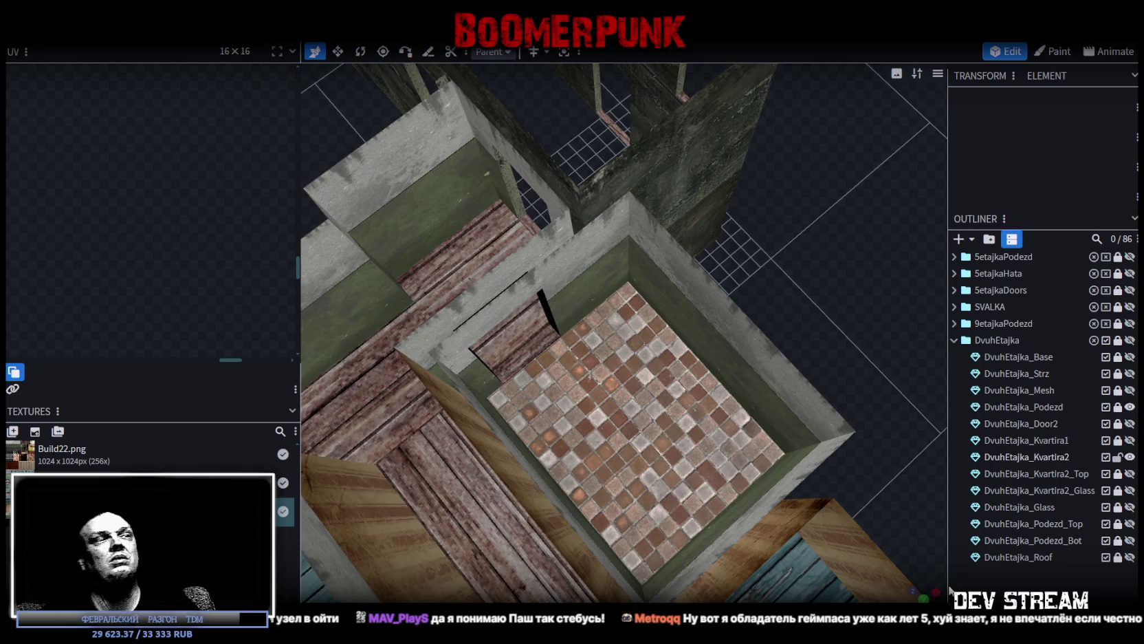
# - Select the DvuhEtajka_Kvartira2 mesh and its narrow floor strip beside the tiled room
pyautogui.scroll(-2, 783, 551)
pyautogui.scroll(-3, 599, 491)
pyautogui.click(561, 480)
pyautogui.scroll(-2, 730, 396)
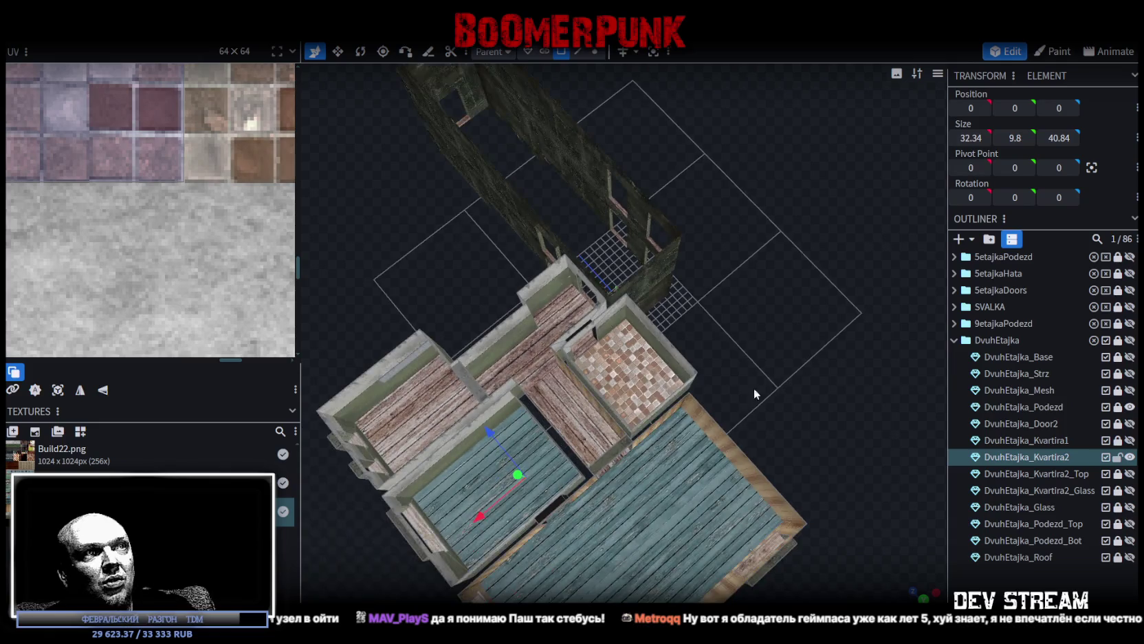
pyautogui.scroll(2, 731, 396)
pyautogui.scroll(2, 810, 361)
pyautogui.click(636, 495)
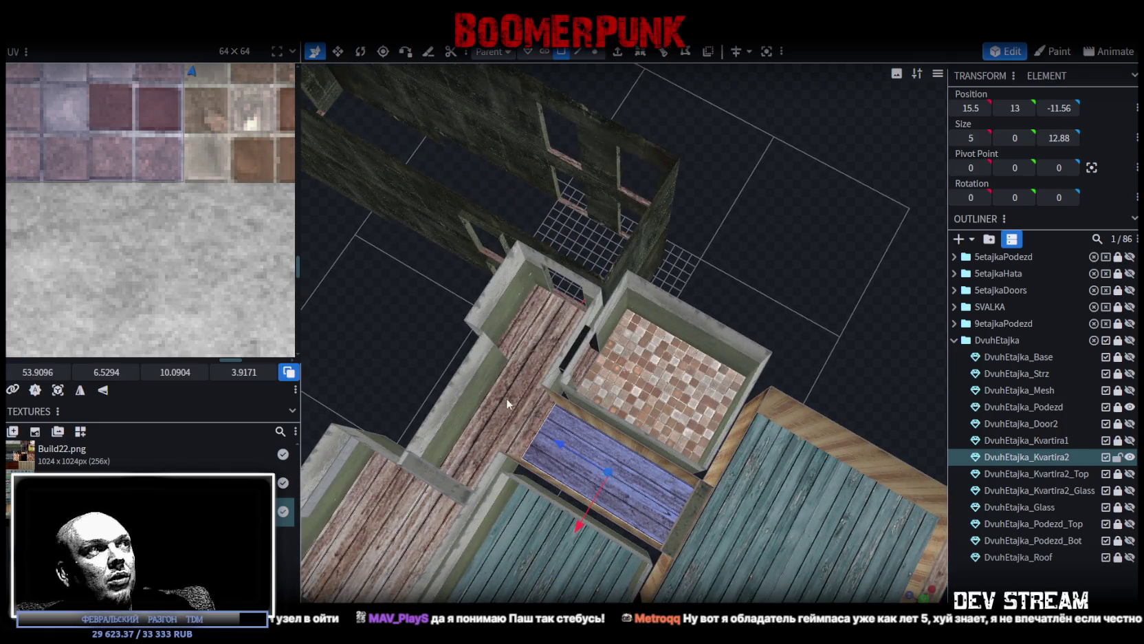
# - Move the strip's UV rectangle upward on the wood planks
pyautogui.scroll(-2, 210, 254)
pyautogui.scroll(-3, 65, 257)
pyautogui.scroll(4, 155, 136)
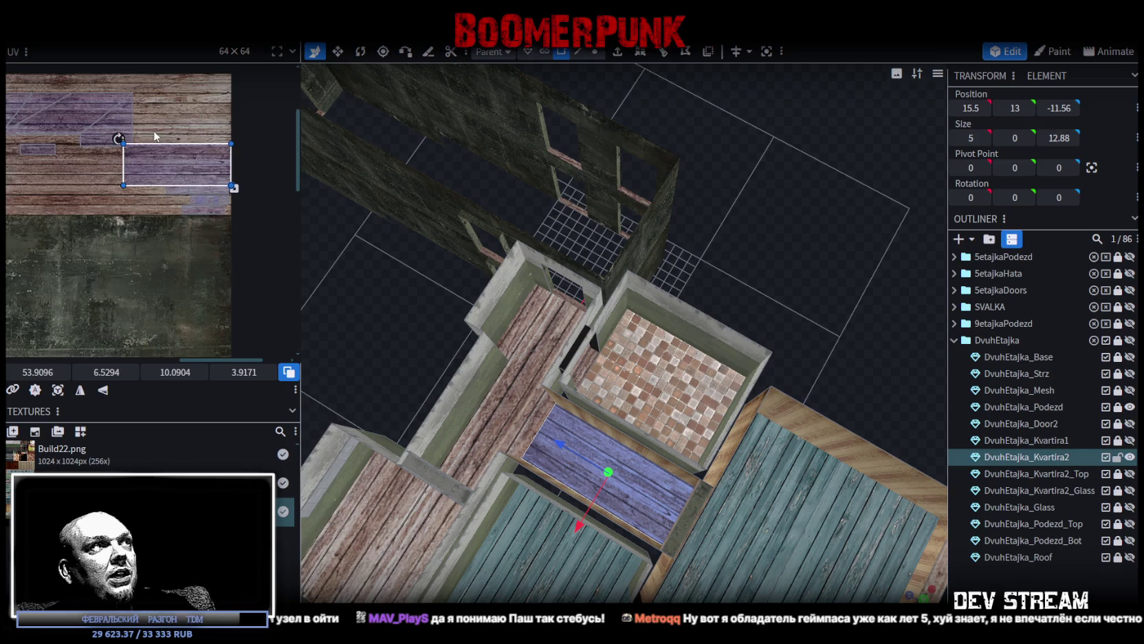
pyautogui.scroll(2, 178, 221)
pyautogui.scroll(2, 206, 201)
pyautogui.moveTo(126, 281)
pyautogui.mouseDown()
pyautogui.moveTo(128, 254)
pyautogui.moveTo(145, 256)
pyautogui.mouseUp()
pyautogui.scroll(2, 165, 247)
pyautogui.click(190, 239)
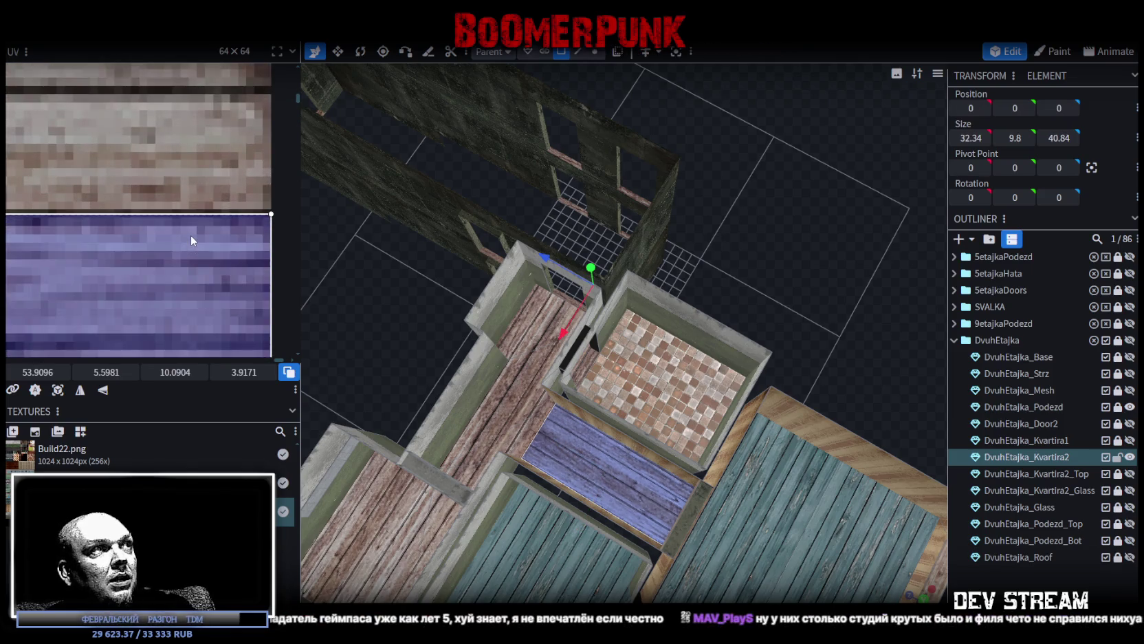
# - Stretch the strip's UV rectangle taller so the planks line up, then deselect
pyautogui.scroll(-2, 190, 239)
pyautogui.scroll(-3, 210, 296)
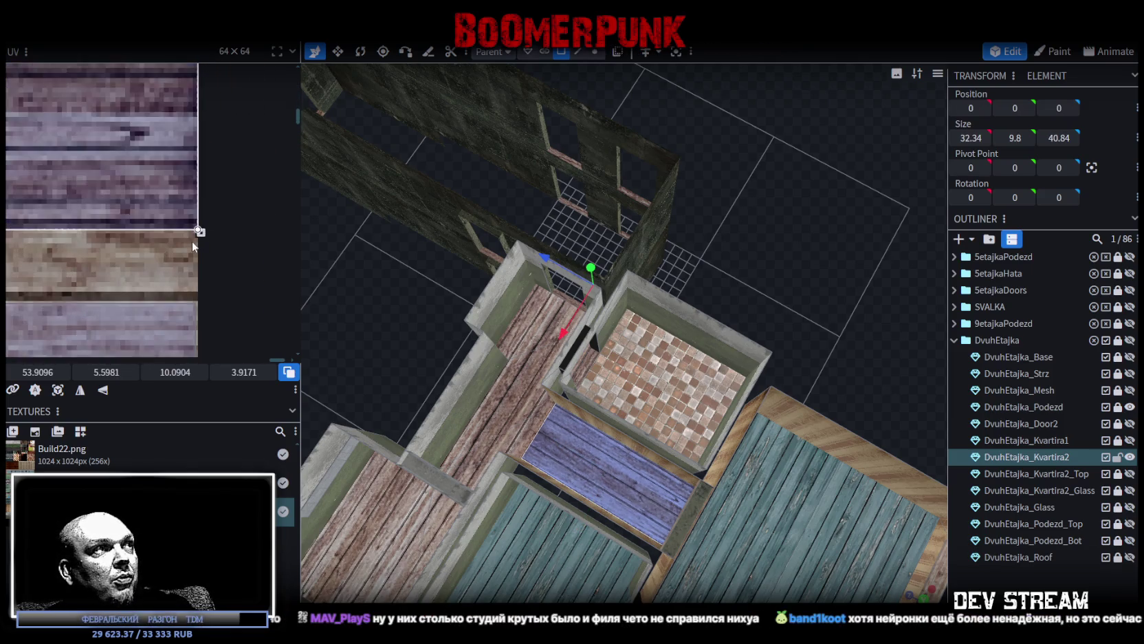
pyautogui.moveTo(199, 220); pyautogui.dragTo(199, 337)
pyautogui.moveTo(912, 386)
pyautogui.mouseDown()
pyautogui.moveTo(849, 279)
pyautogui.moveTo(887, 266)
pyautogui.mouseUp()
pyautogui.click(868, 266)
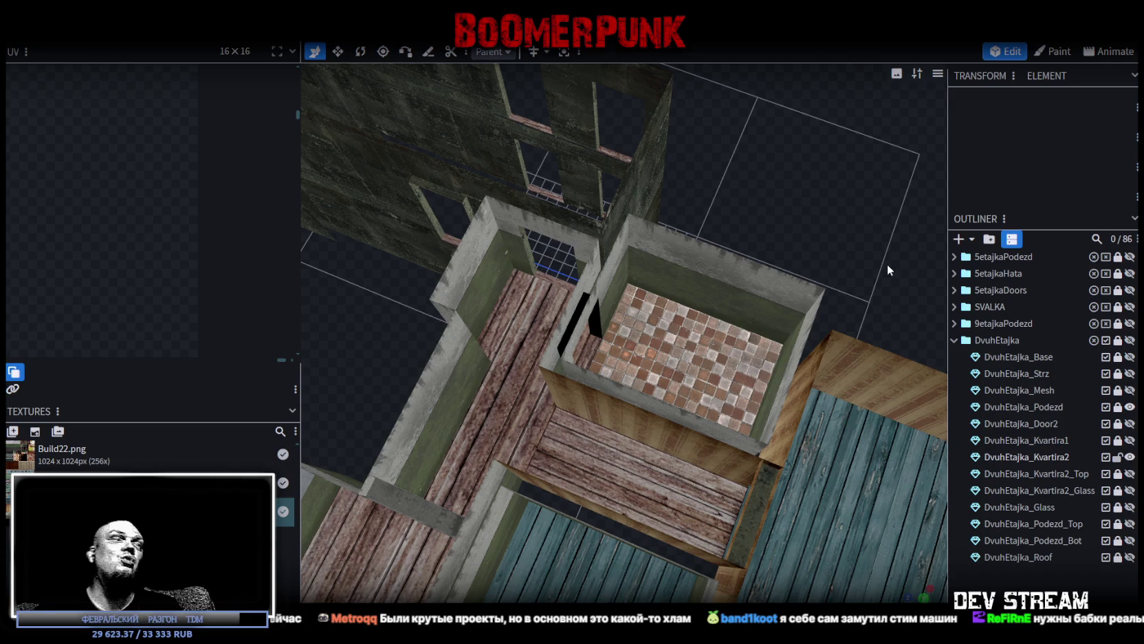
# - Multi-select the lower room's floor and the three corridor floor faces
pyautogui.moveTo(887, 264)
pyautogui.mouseDown()
pyautogui.moveTo(396, 380)
pyautogui.moveTo(510, 321)
pyautogui.moveTo(540, 436)
pyautogui.mouseUp()
pyautogui.click(540, 435)
pyautogui.click(539, 435)
pyautogui.keyDown('shift'); pyautogui.click(601, 365); pyautogui.keyUp('shift')
pyautogui.keyDown('shift'); pyautogui.click(606, 268); pyautogui.keyUp('shift')
pyautogui.keyDown('shift'); pyautogui.click(595, 201); pyautogui.keyUp('shift')
pyautogui.keyDown('shift'); pyautogui.click(574, 155); pyautogui.keyUp('shift')
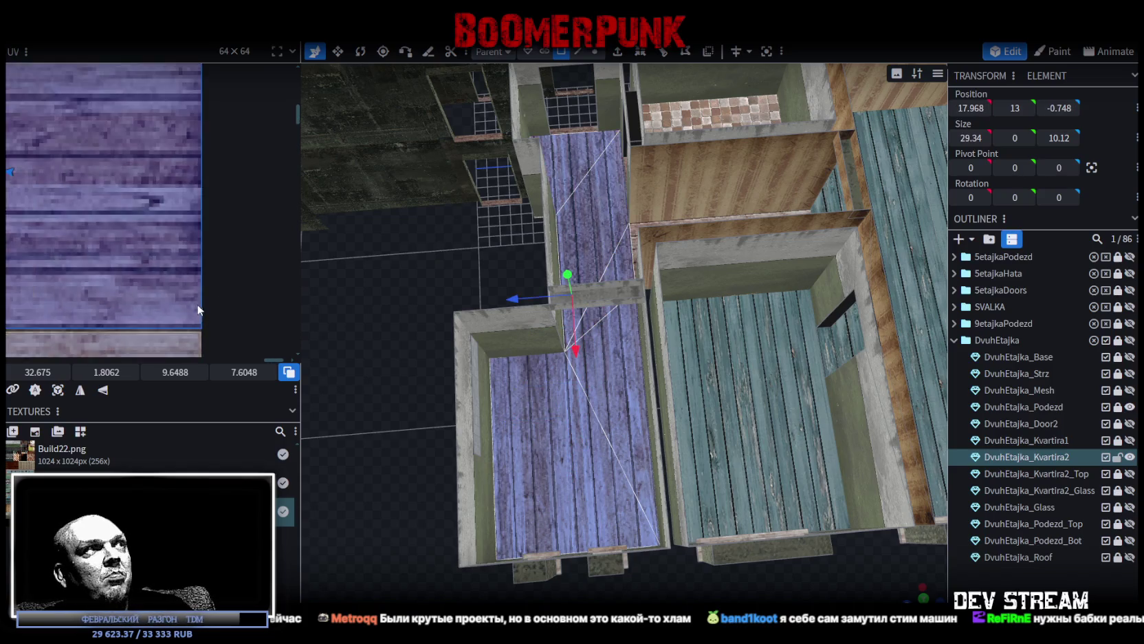
# - Move the selected floors' UV group onto the wood-plank area of Build22.png
pyautogui.scroll(-5, 199, 309)
pyautogui.hscroll(-2, 103, 275)
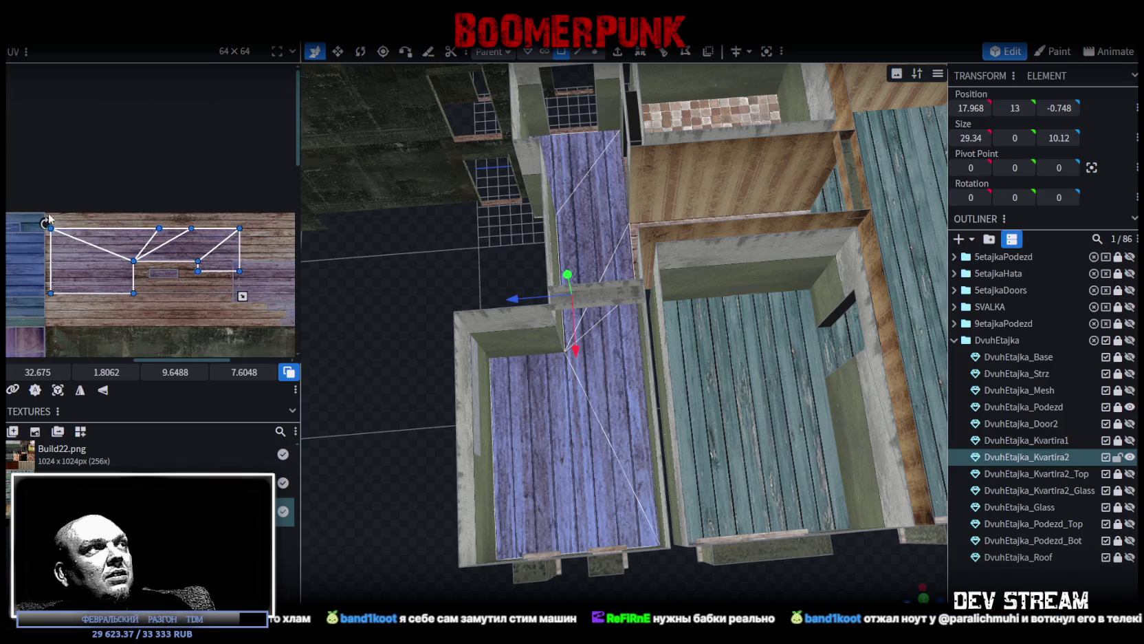
pyautogui.scroll(5, 53, 224)
pyautogui.moveTo(173, 268); pyautogui.dragTo(152, 200)
pyautogui.scroll(-2, 155, 213)
pyautogui.scroll(-2, 172, 230)
pyautogui.scroll(-2, 175, 216)
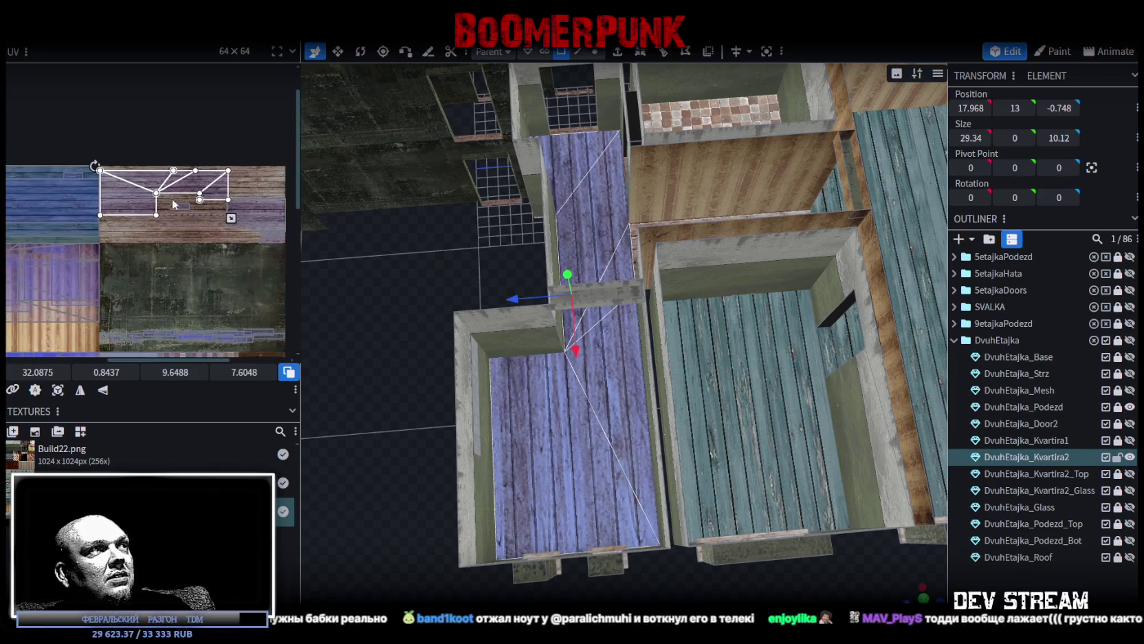
pyautogui.scroll(3, 169, 203)
pyautogui.scroll(2, 218, 223)
# - Stretch the floors' UV group downward and fine-tune its bottom edge
pyautogui.moveTo(196, 233); pyautogui.dragTo(193, 282)
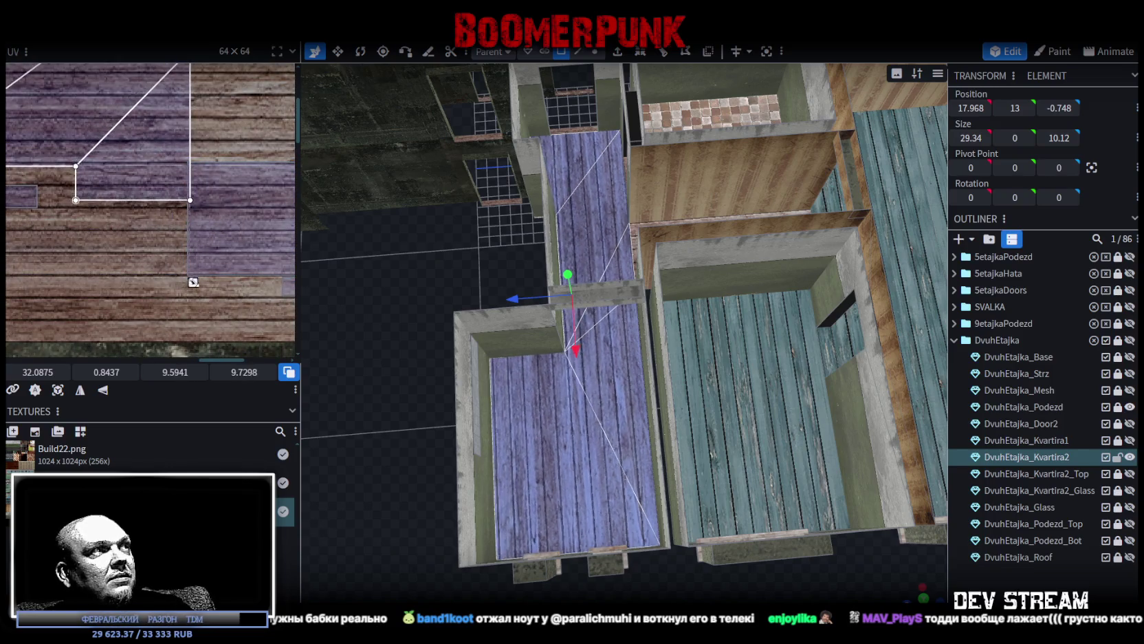
pyautogui.scroll(-3, 193, 282)
pyautogui.scroll(-2, 183, 286)
pyautogui.moveTo(236, 278); pyautogui.dragTo(240, 283)
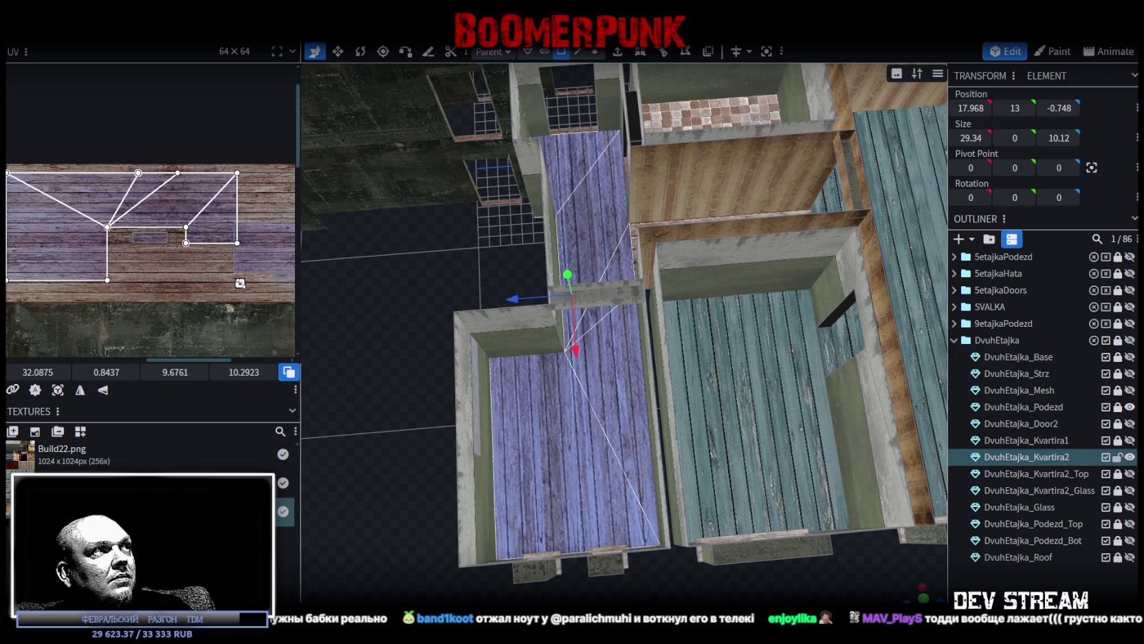
pyautogui.moveTo(240, 283); pyautogui.dragTo(240, 294)
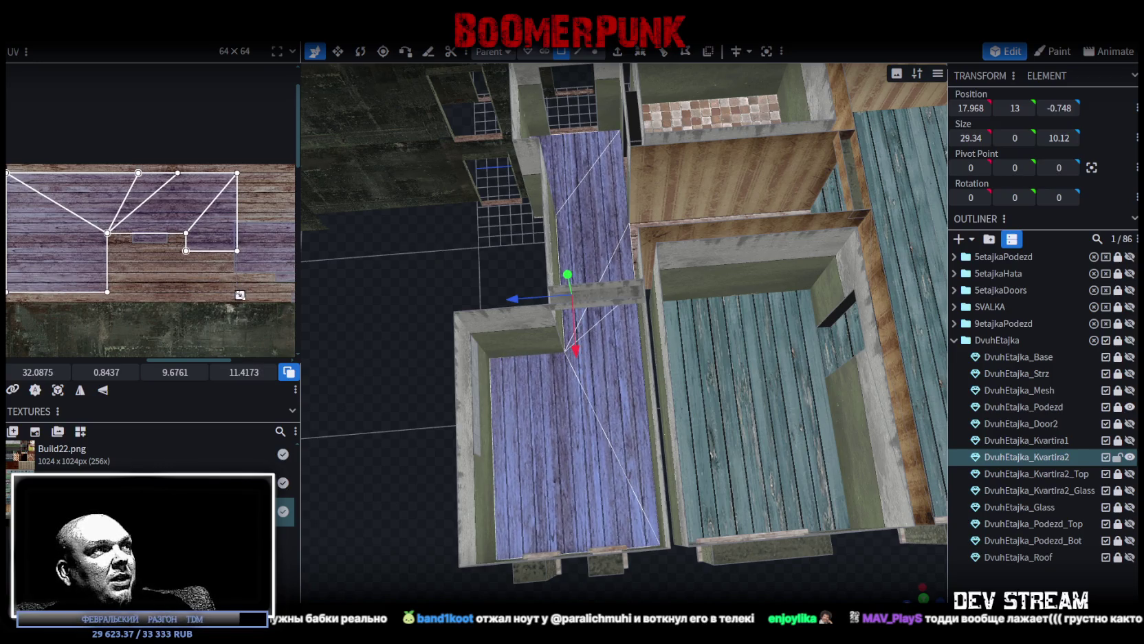
pyautogui.moveTo(240, 294); pyautogui.dragTo(240, 291)
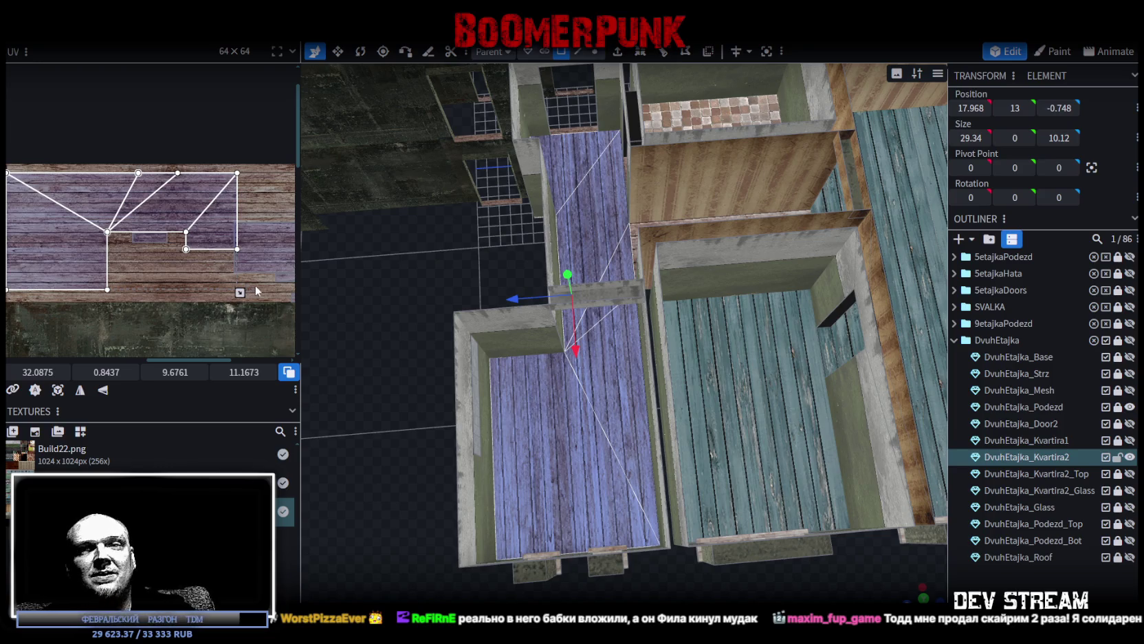
# - Orbit above the building and click through triangular floor faces to the right room's large floor
pyautogui.scroll(-2, 245, 171)
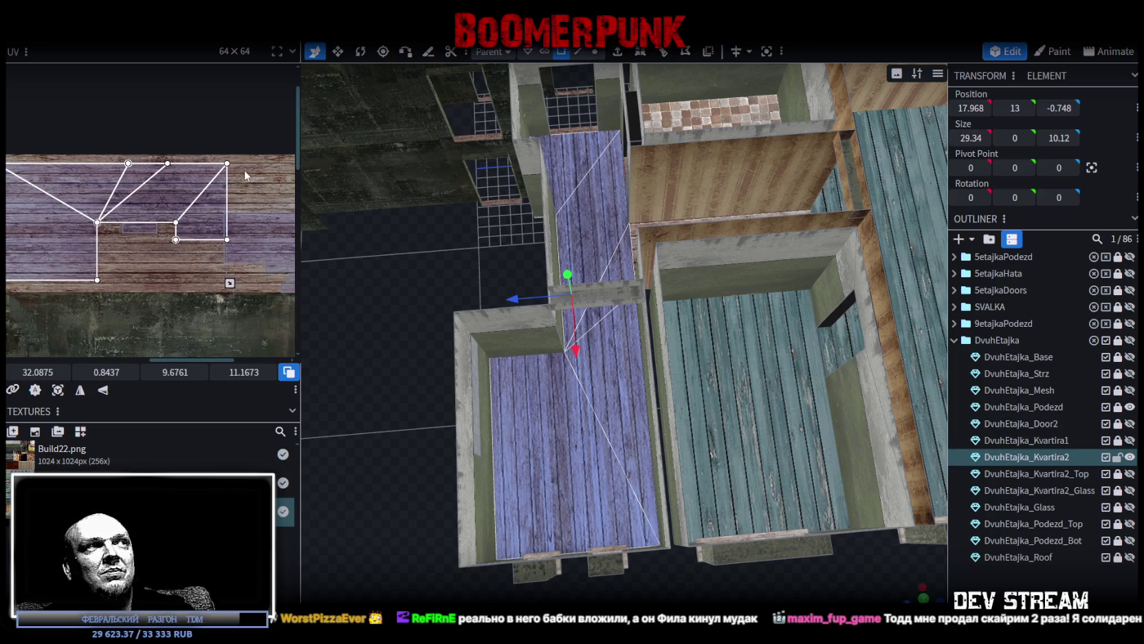
pyautogui.scroll(-2, 244, 169)
pyautogui.scroll(2, 239, 173)
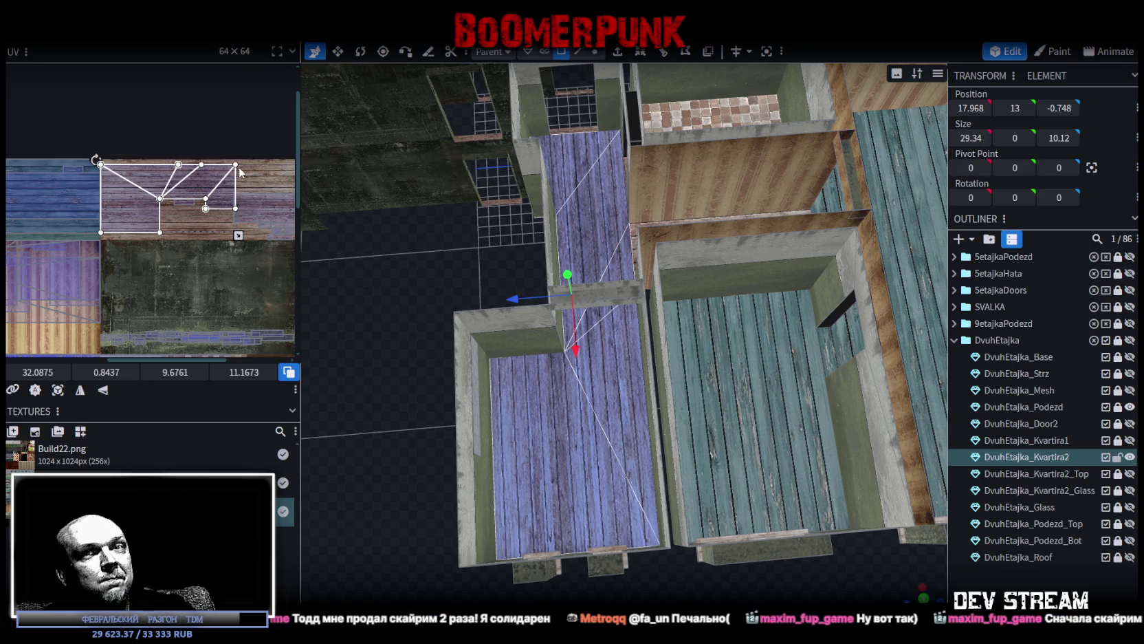
pyautogui.moveTo(412, 220)
pyautogui.mouseDown()
pyautogui.moveTo(634, 334)
pyautogui.moveTo(661, 397)
pyautogui.mouseUp()
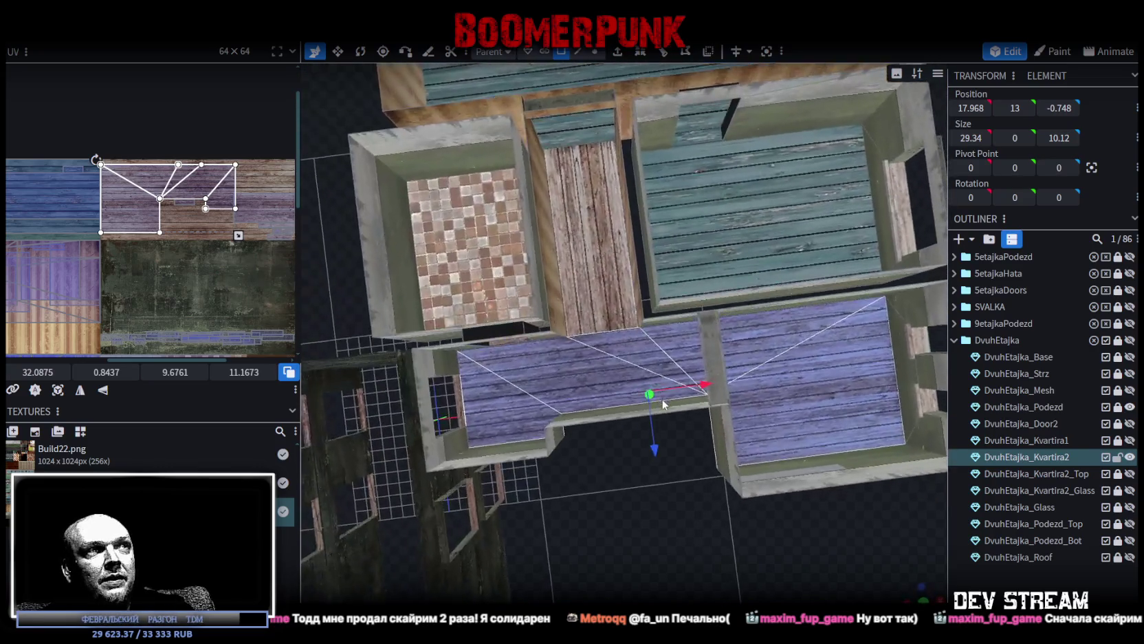
pyautogui.click(502, 407)
pyautogui.click(664, 357)
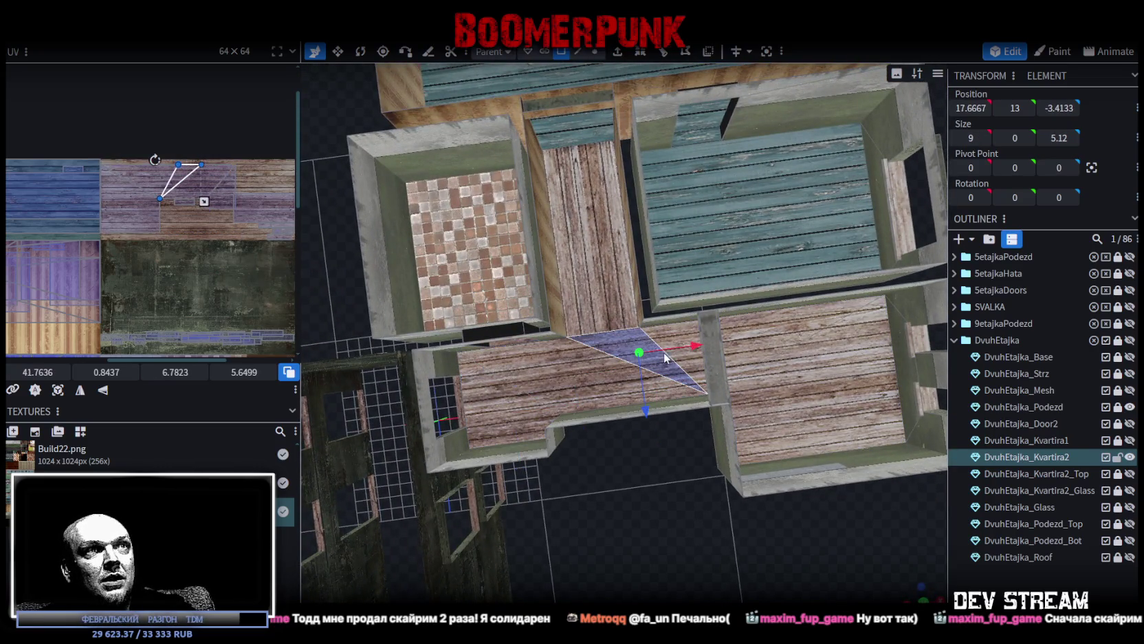
pyautogui.click(815, 395)
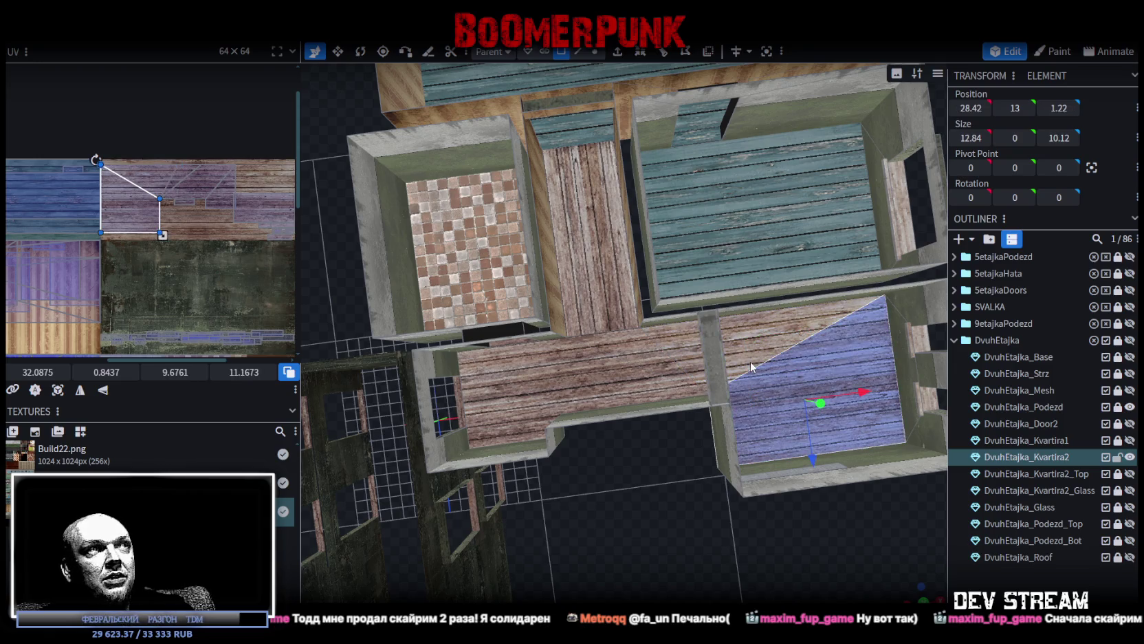